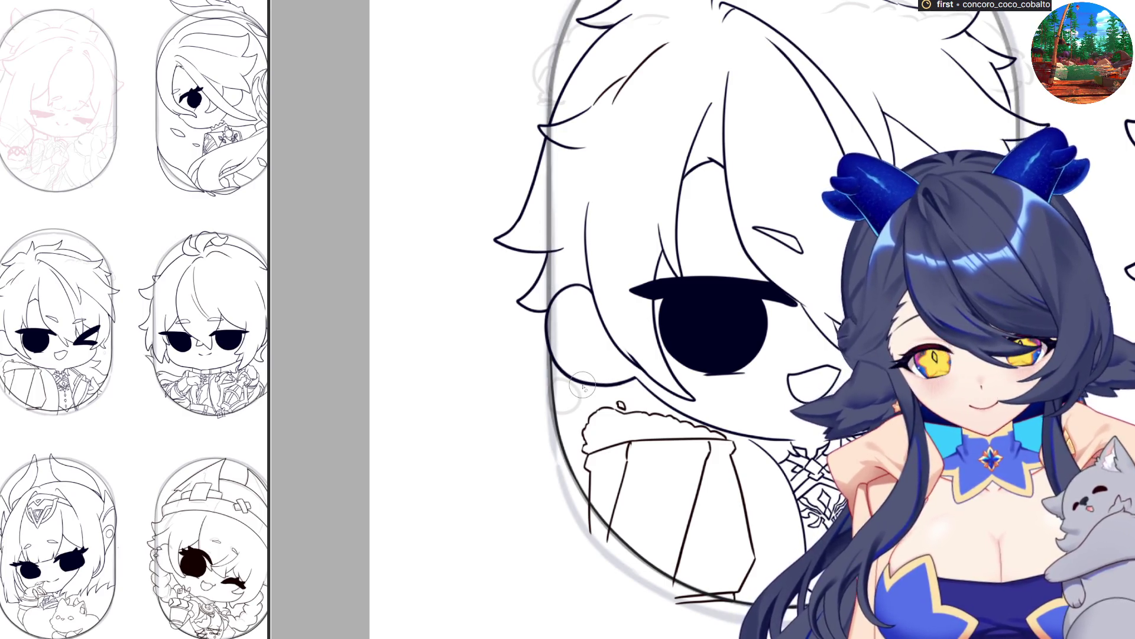
Lasso and delete the stray cup strokes below the white-haired chibi's frame.
{"action": "scroll", "coordinate": [845, 228], "scroll_direction": "up", "scroll_amount": 5}
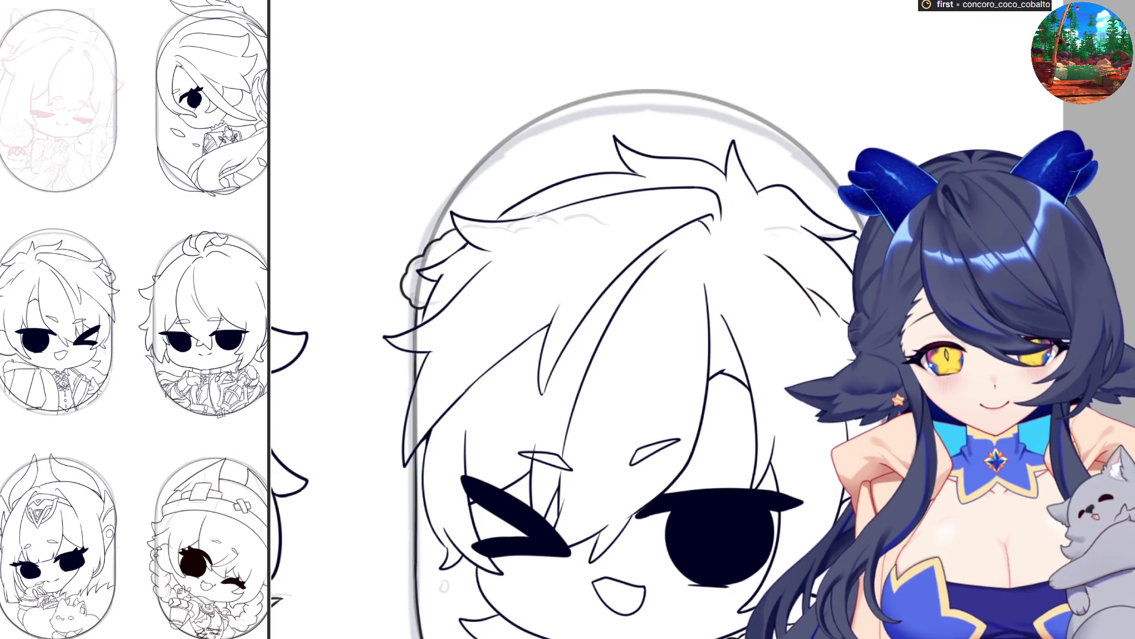
{"action": "scroll", "coordinate": [698, 319], "scroll_direction": "left", "scroll_amount": 5}
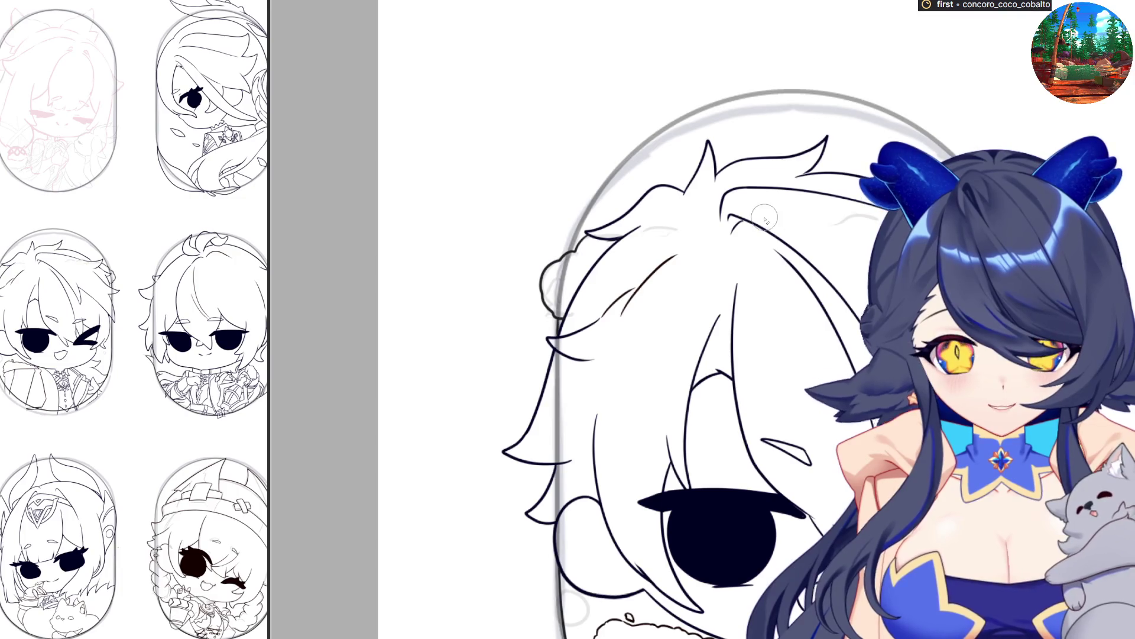
{"action": "scroll", "coordinate": [757, 216], "scroll_direction": "down", "scroll_amount": 2}
{"action": "scroll", "coordinate": [808, 407], "scroll_direction": "up", "scroll_amount": 3}
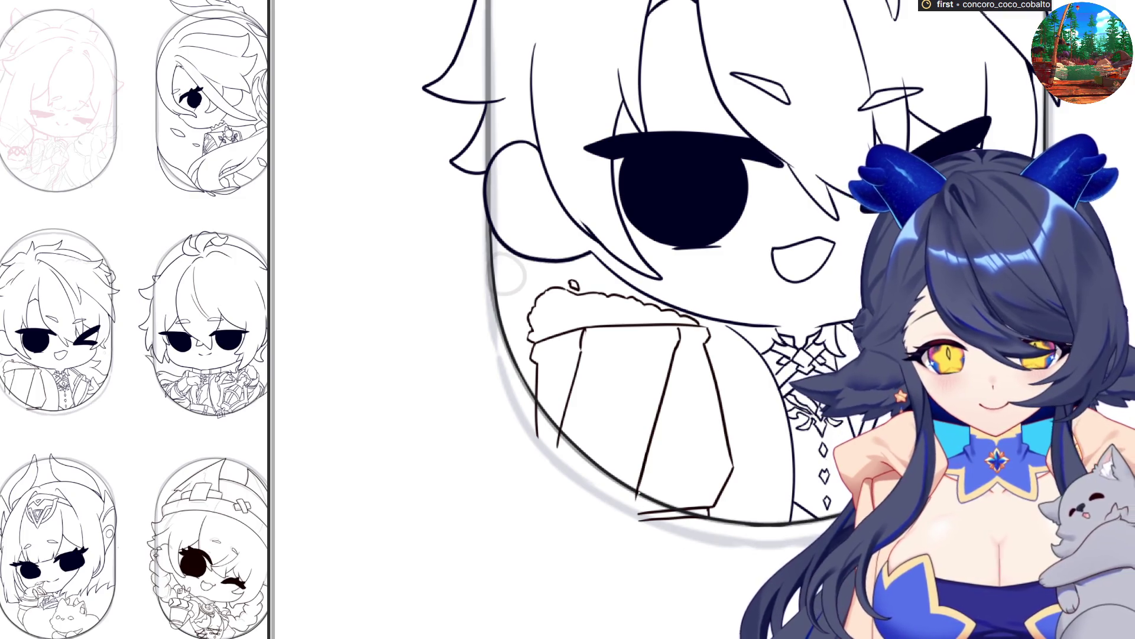
{"action": "mouse_move", "coordinate": [546, 418]}
{"action": "left_mouse_down"}
{"action": "mouse_move", "coordinate": [634, 492]}
{"action": "mouse_move", "coordinate": [712, 520]}
{"action": "mouse_move", "coordinate": [451, 379]}
{"action": "left_mouse_up"}
{"action": "key", "text": "Delete"}
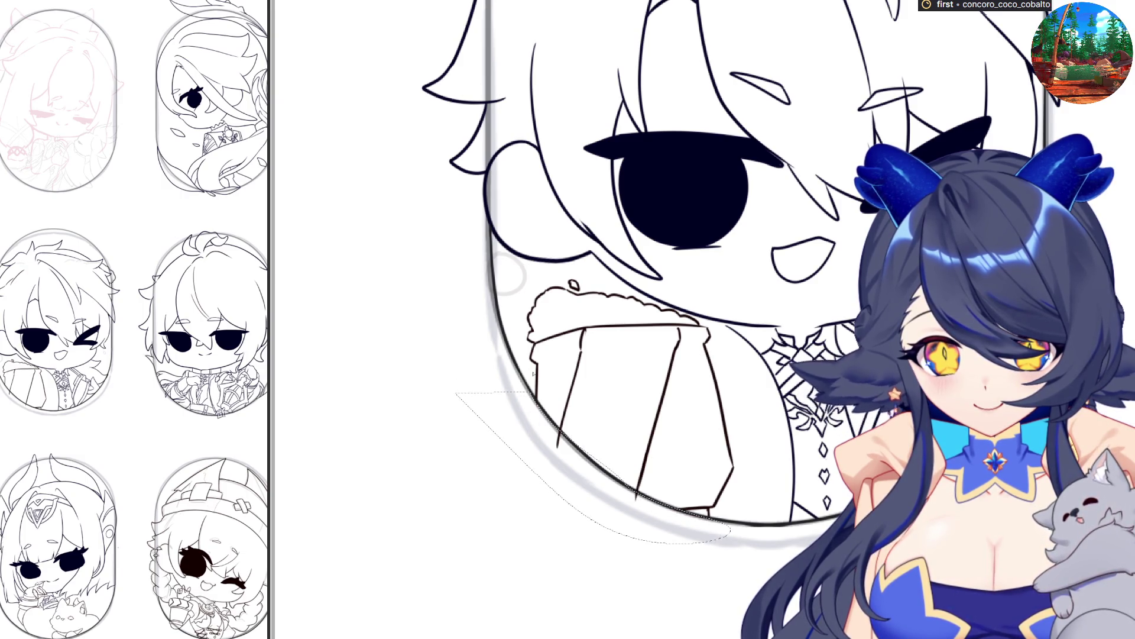
Erase the left and right cup line tails still poking past the frame.
{"action": "scroll", "coordinate": [555, 410], "scroll_direction": "up", "scroll_amount": 5}
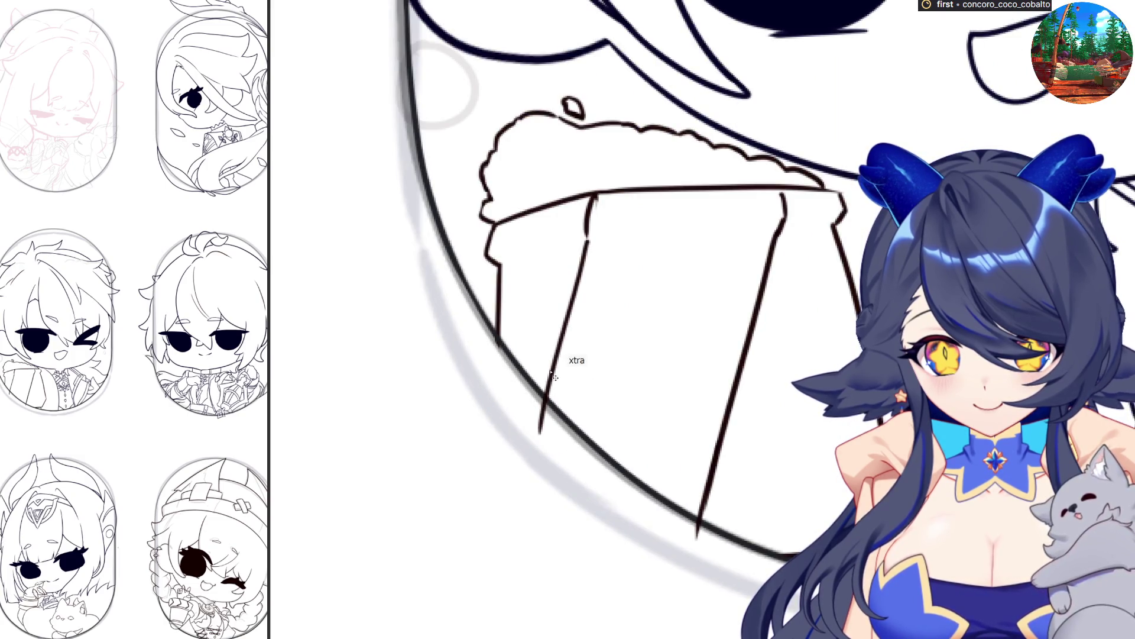
{"action": "left_click_drag", "start_coordinate": [546, 400], "coordinate": [538, 435]}
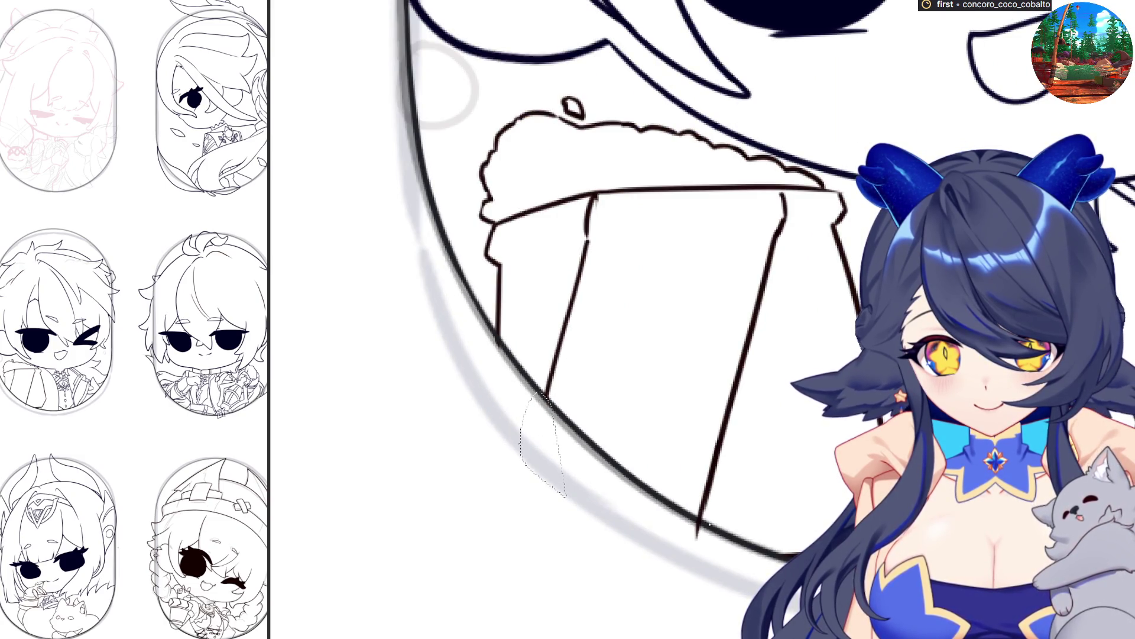
{"action": "left_click_drag", "start_coordinate": [686, 528], "coordinate": [701, 535]}
{"action": "scroll", "coordinate": [683, 532], "scroll_direction": "down", "scroll_amount": 5}
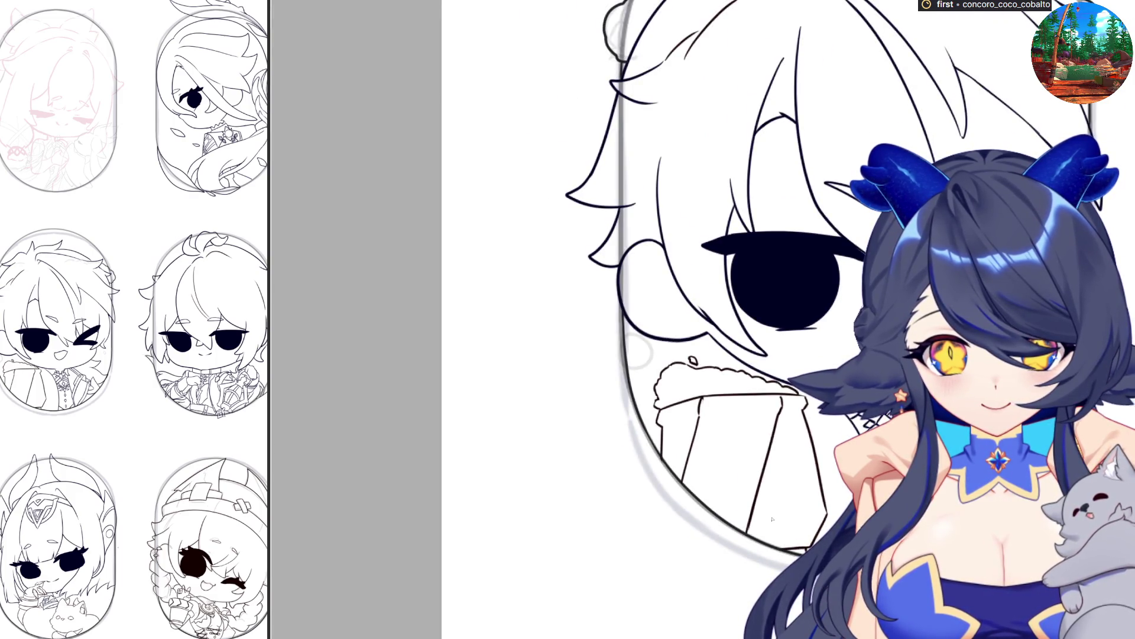
{"action": "scroll", "coordinate": [772, 500], "scroll_direction": "down", "scroll_amount": 1}
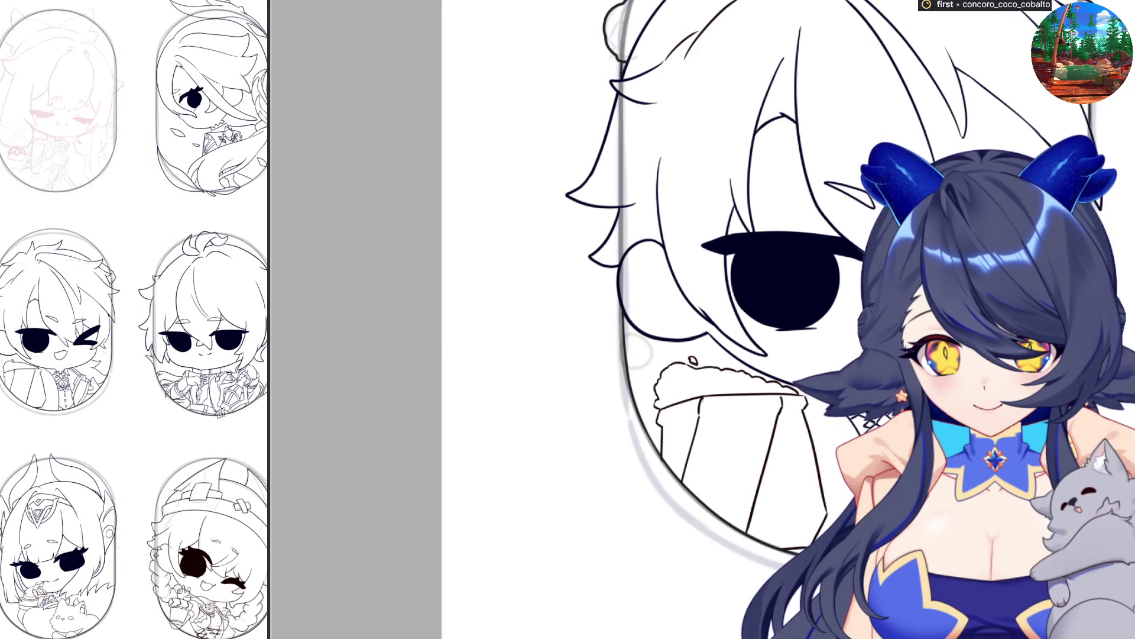
{"action": "scroll", "coordinate": [726, 495], "scroll_direction": "down", "scroll_amount": 2}
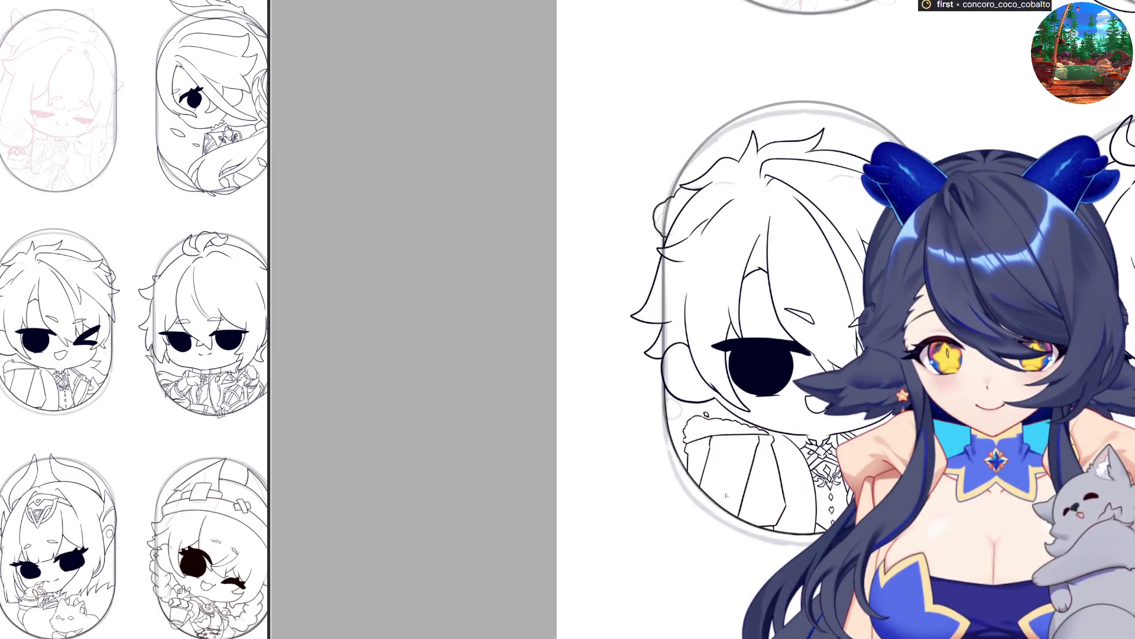
{"action": "scroll", "coordinate": [721, 492], "scroll_direction": "down", "scroll_amount": 2}
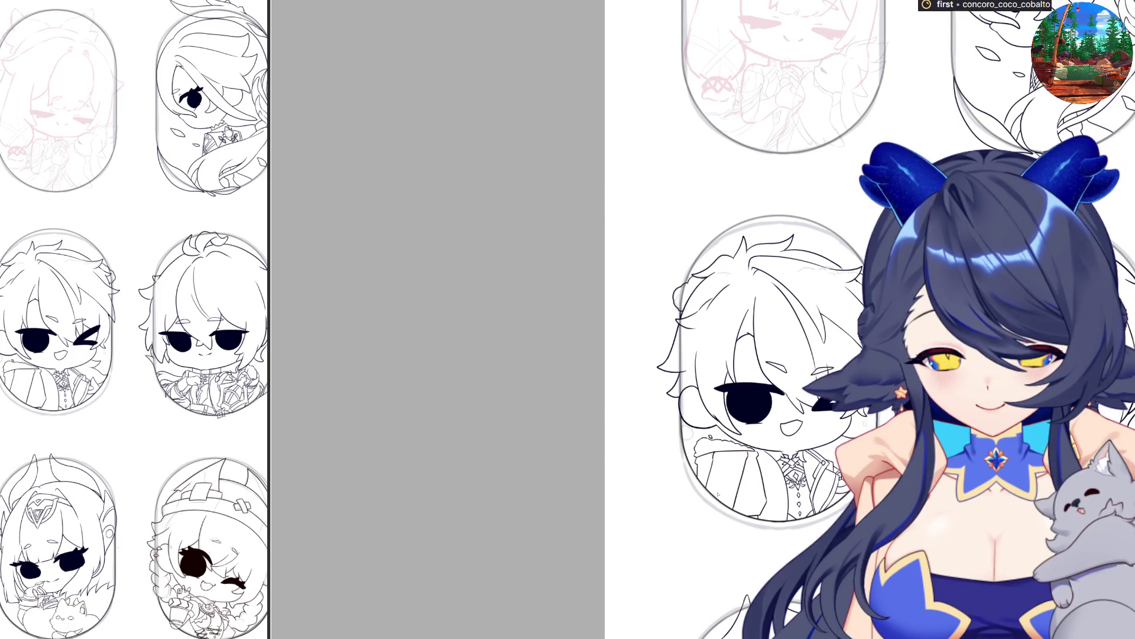
{"action": "scroll", "coordinate": [856, 320], "scroll_direction": "up", "scroll_amount": 5}
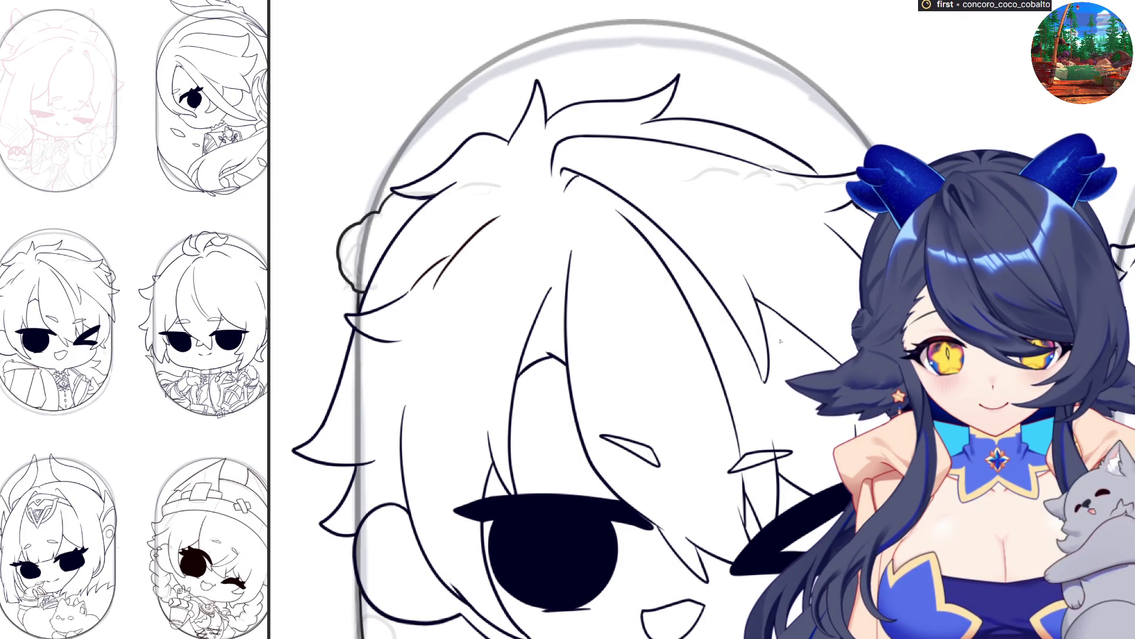
{"action": "scroll", "coordinate": [817, 213], "scroll_direction": "up", "scroll_amount": 5}
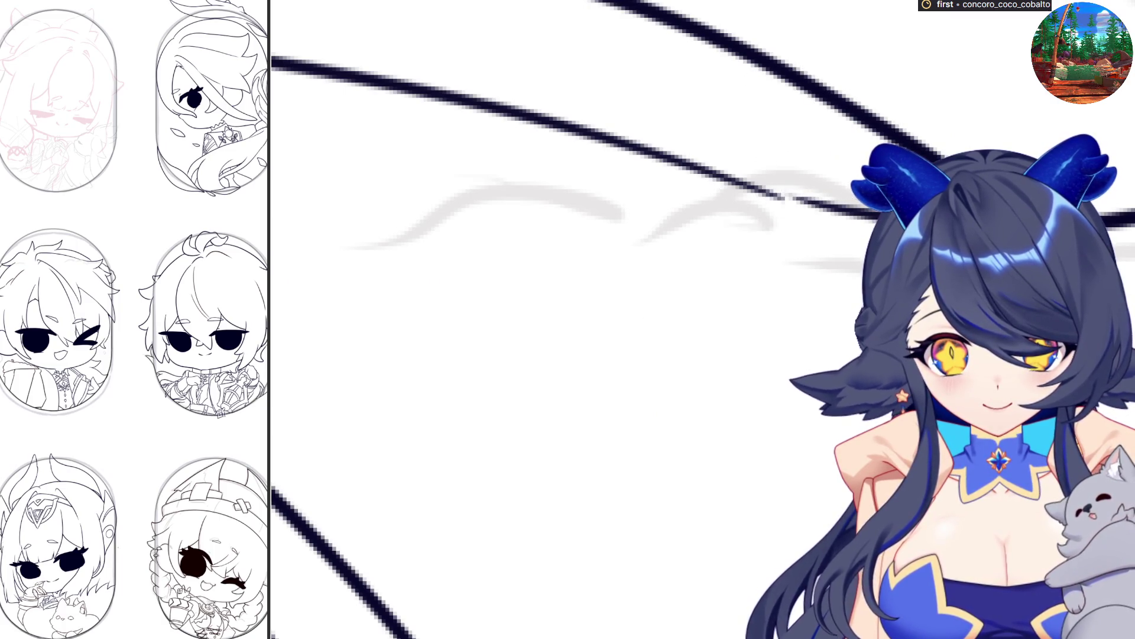
{"action": "scroll", "coordinate": [773, 187], "scroll_direction": "down", "scroll_amount": 5}
{"action": "scroll", "coordinate": [934, 361], "scroll_direction": "down", "scroll_amount": 2}
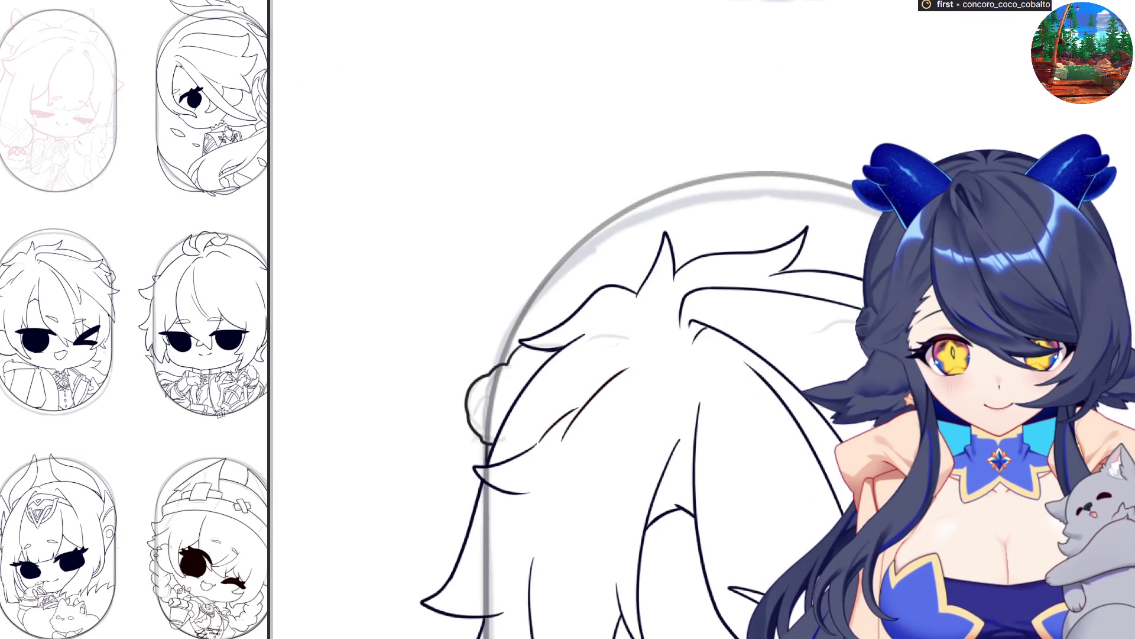
{"action": "scroll", "coordinate": [857, 207], "scroll_direction": "up", "scroll_amount": 6}
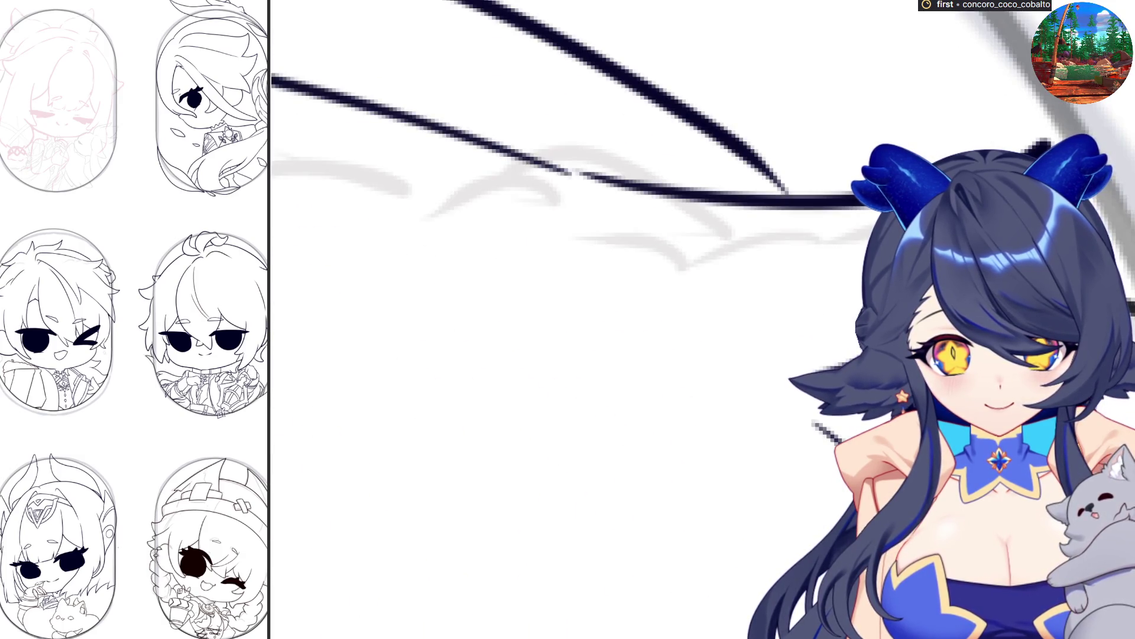
{"action": "scroll", "coordinate": [574, 319], "scroll_direction": "down", "scroll_amount": 5}
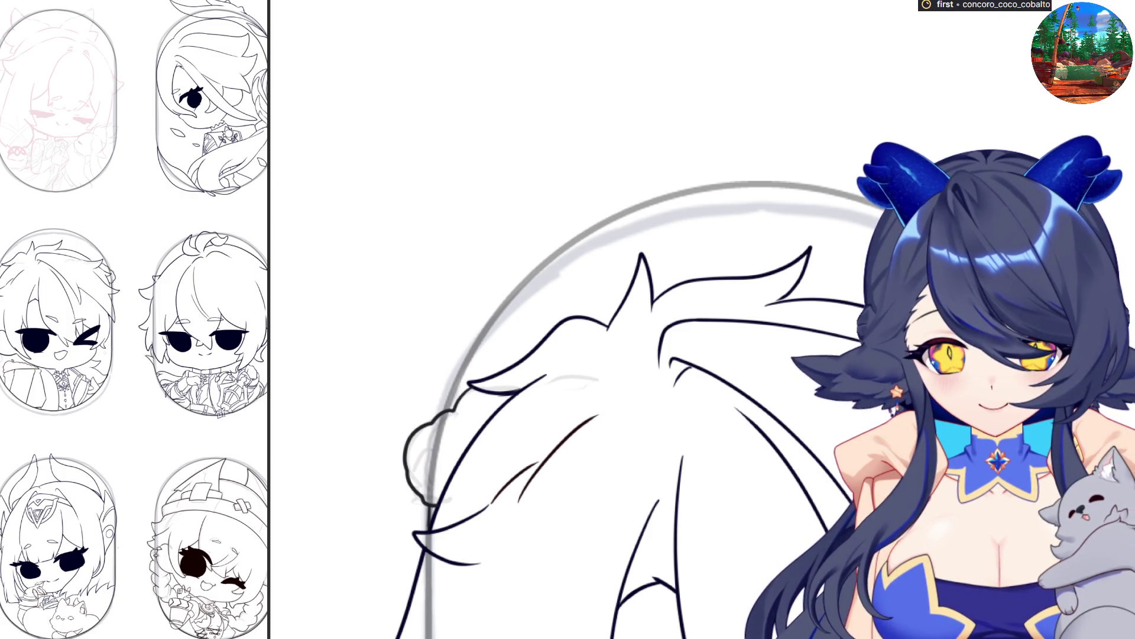
{"action": "scroll", "coordinate": [588, 508], "scroll_direction": "down", "scroll_amount": 2}
{"action": "scroll", "coordinate": [588, 509], "scroll_direction": "up", "scroll_amount": 6}
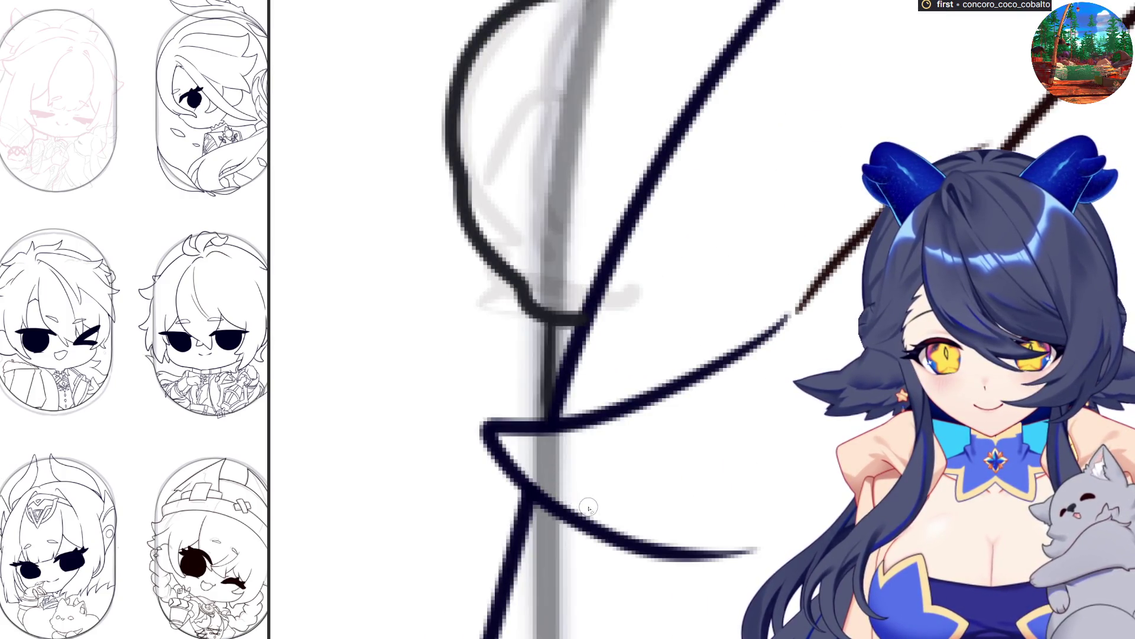
{"action": "scroll", "coordinate": [724, 459], "scroll_direction": "down", "scroll_amount": 3}
{"action": "scroll", "coordinate": [651, 461], "scroll_direction": "down", "scroll_amount": 2}
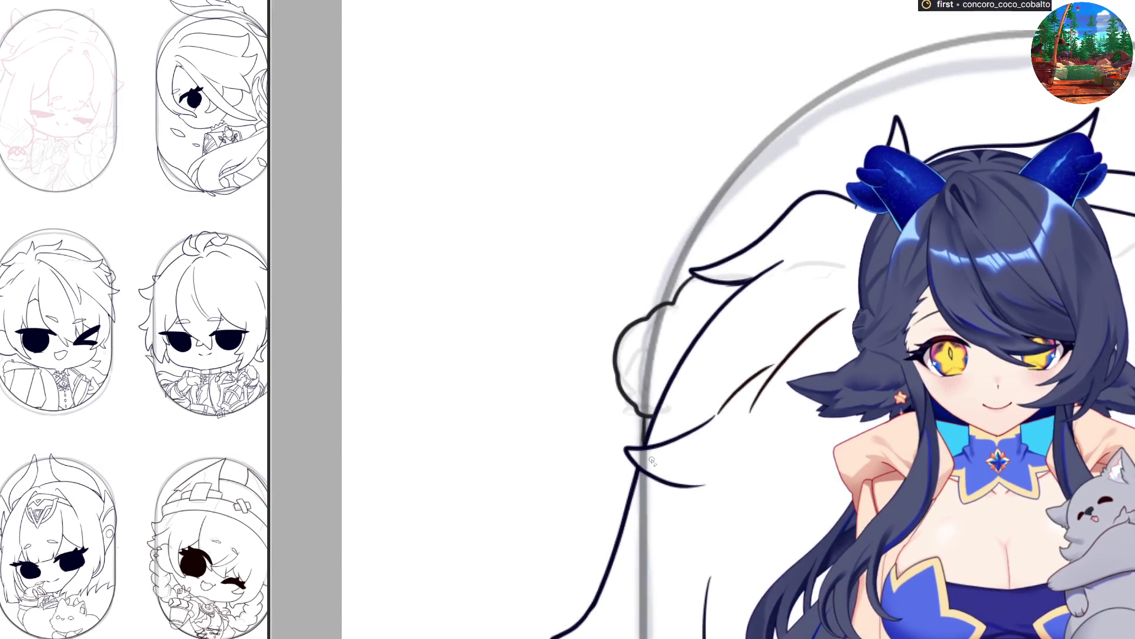
{"action": "scroll", "coordinate": [651, 461], "scroll_direction": "down", "scroll_amount": 5}
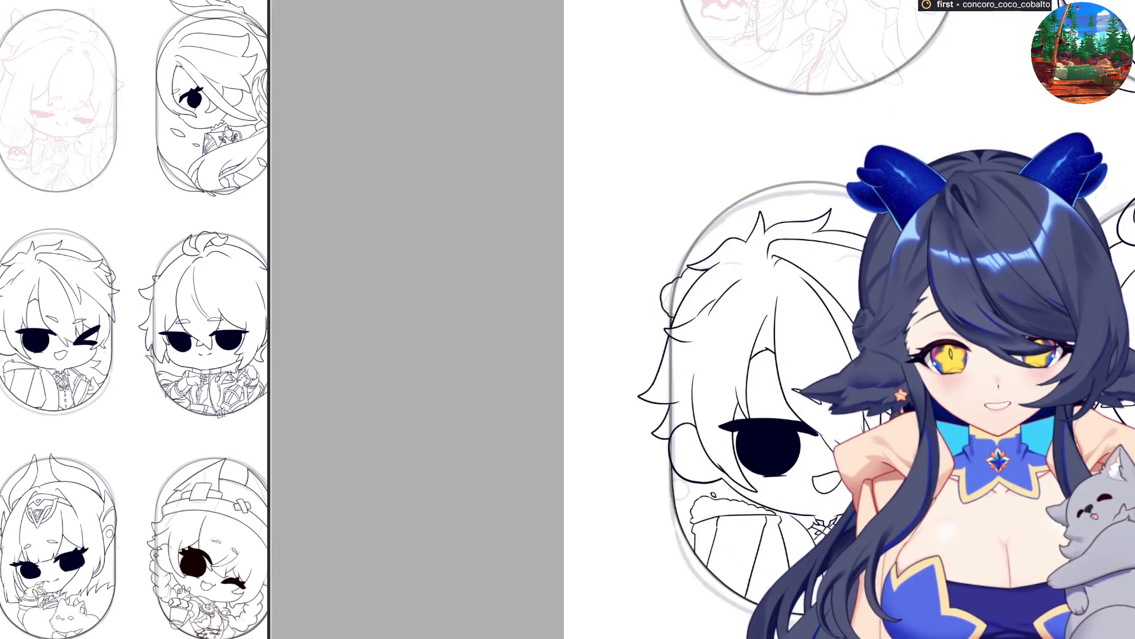
{"action": "scroll", "coordinate": [920, 538], "scroll_direction": "up", "scroll_amount": 3}
{"action": "scroll", "coordinate": [592, 434], "scroll_direction": "down", "scroll_amount": 5}
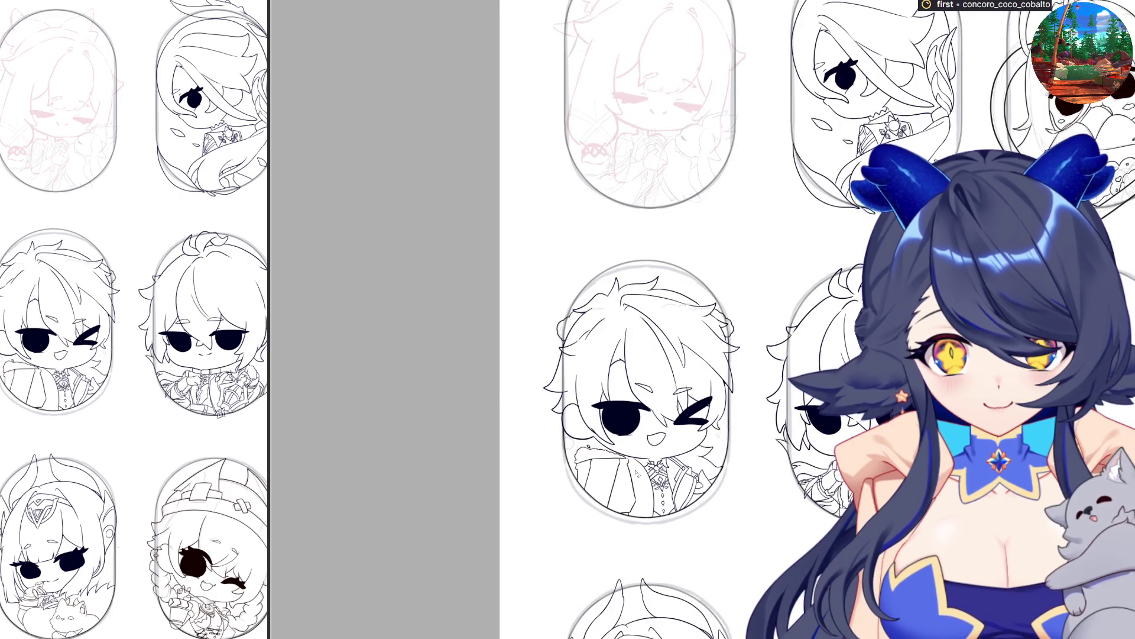
{"action": "scroll", "coordinate": [637, 471], "scroll_direction": "down", "scroll_amount": 4}
{"action": "scroll", "coordinate": [650, 414], "scroll_direction": "up", "scroll_amount": 6}
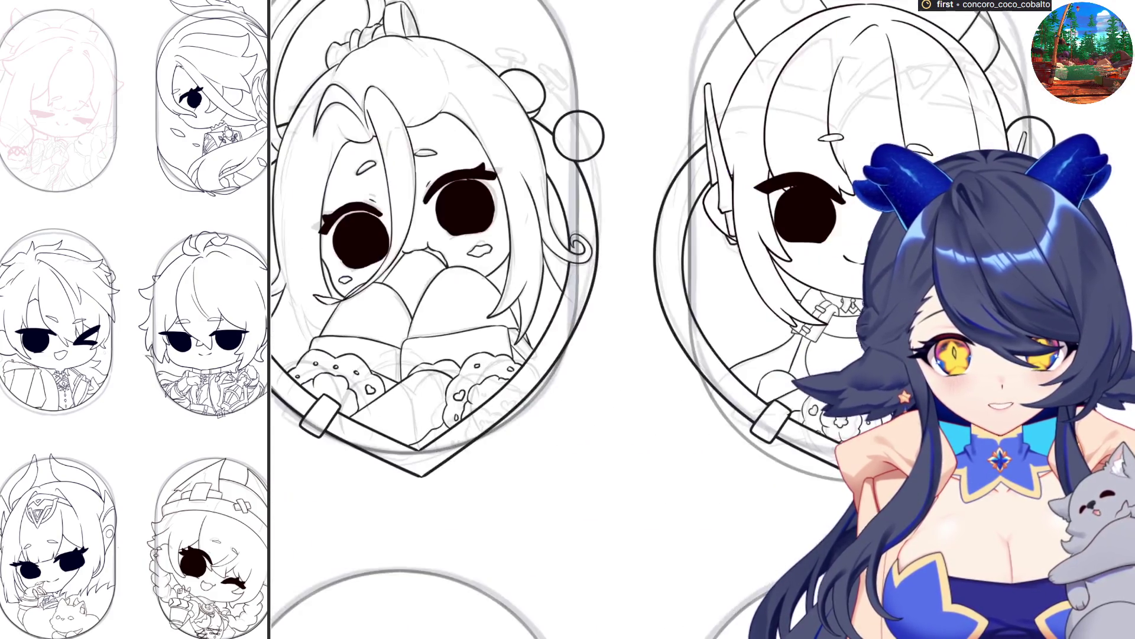
{"action": "scroll", "coordinate": [680, 404], "scroll_direction": "down", "scroll_amount": 4}
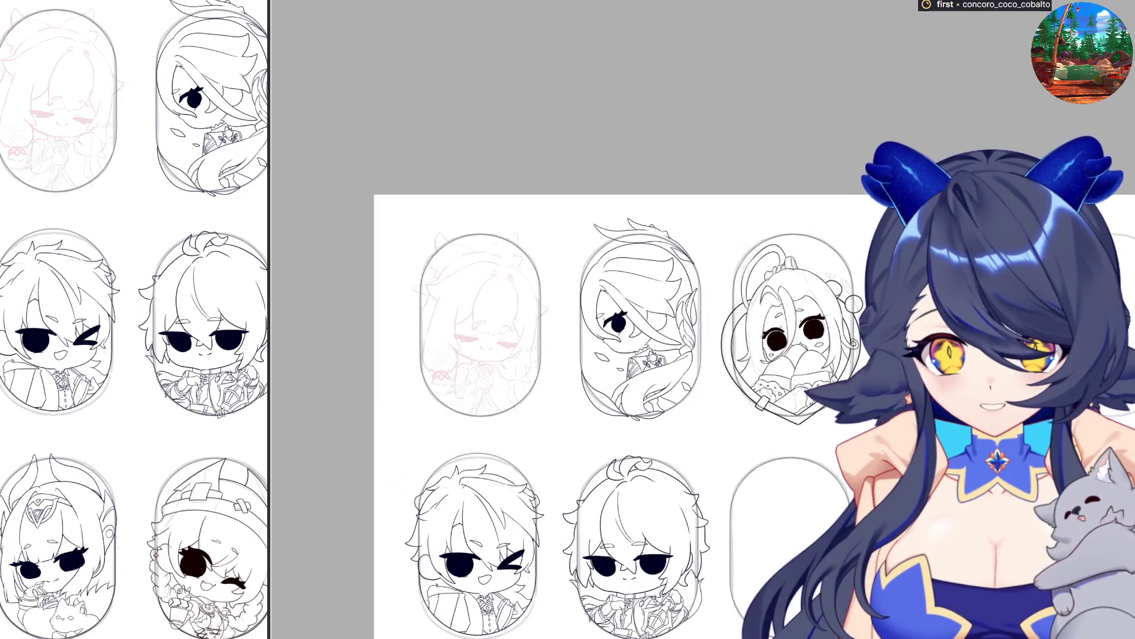
{"action": "scroll", "coordinate": [727, 367], "scroll_direction": "down", "scroll_amount": 3}
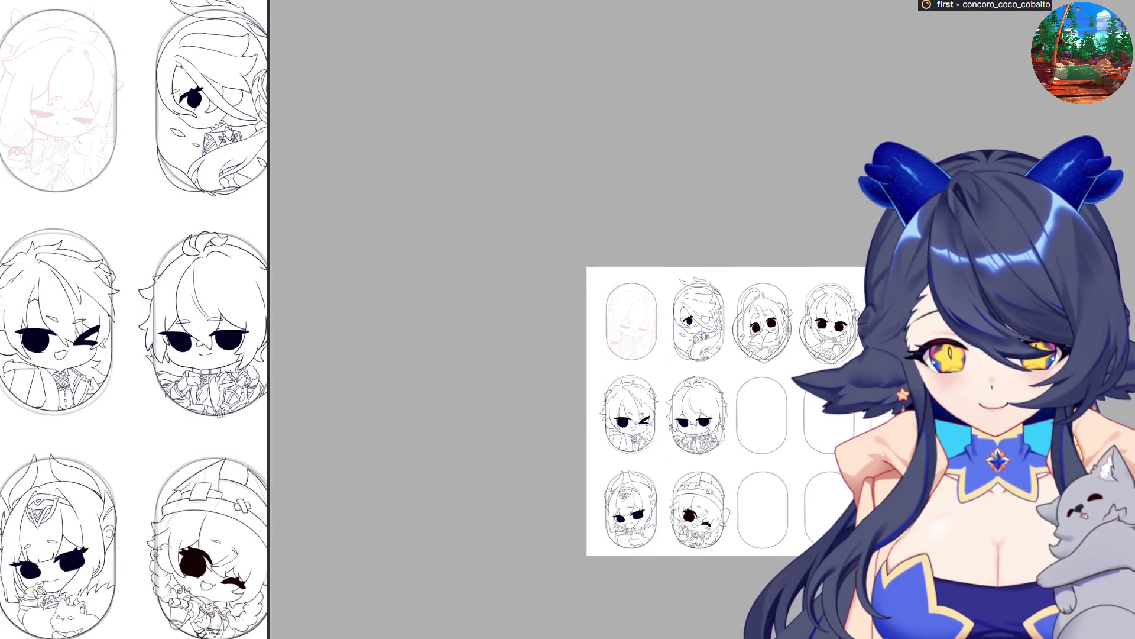
{"action": "scroll", "coordinate": [631, 528], "scroll_direction": "up", "scroll_amount": 4}
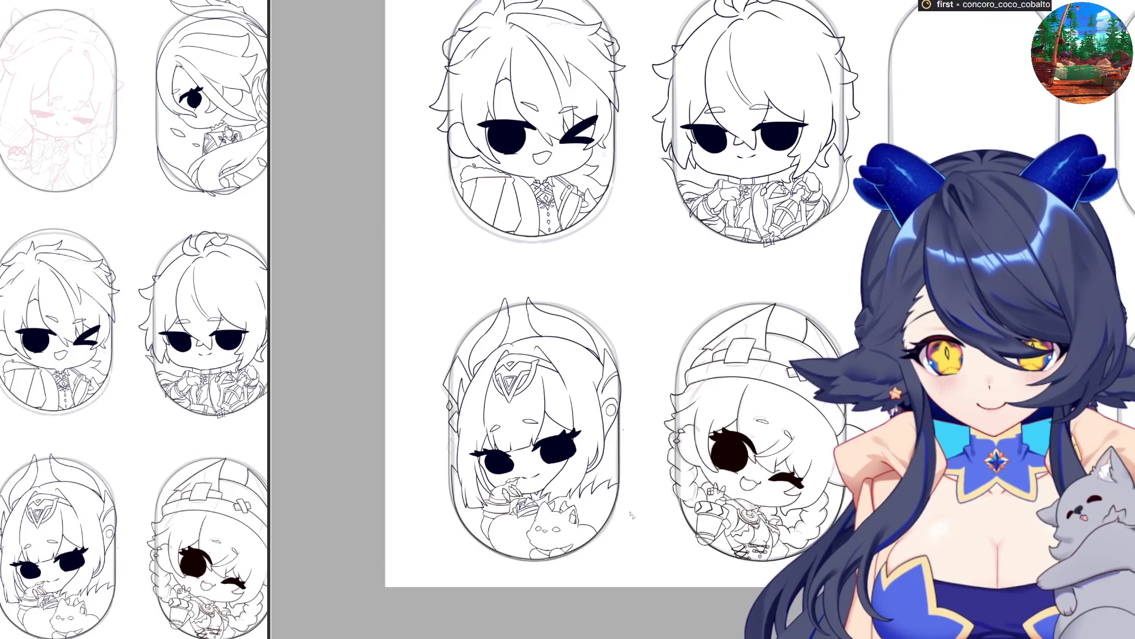
{"action": "scroll", "coordinate": [631, 515], "scroll_direction": "down", "scroll_amount": 2}
{"action": "scroll", "coordinate": [633, 515], "scroll_direction": "up", "scroll_amount": 2}
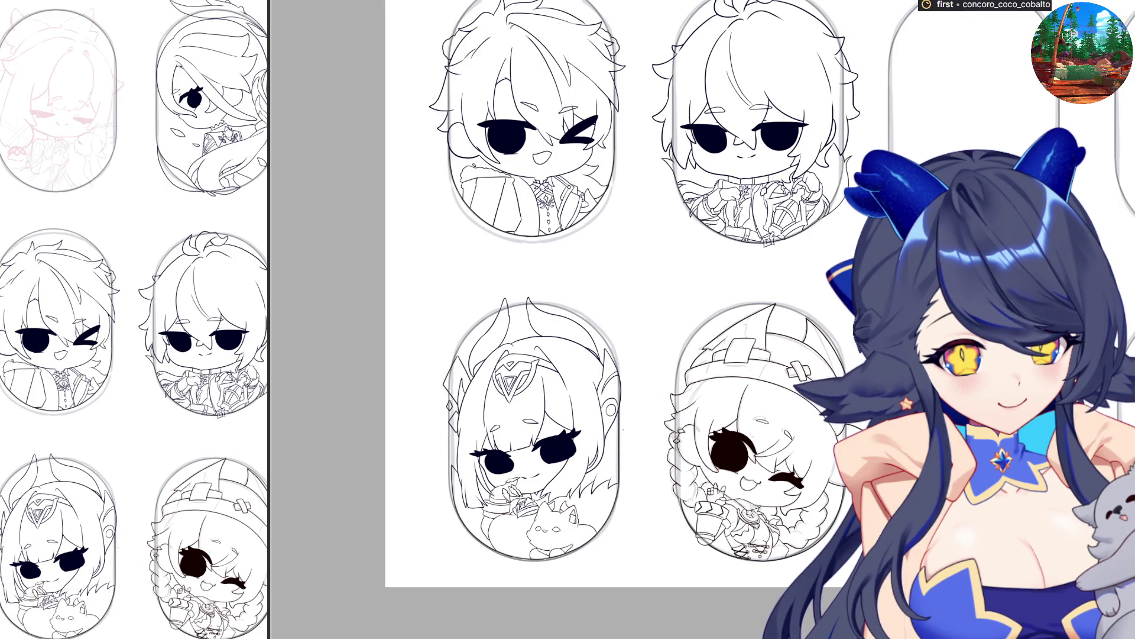
Hide the pink sketch in the top-left capsule and zoom out to view the whole page.
{"action": "key", "text": "ctrl+minus"}
{"action": "key", "text": "ctrl+plus"}
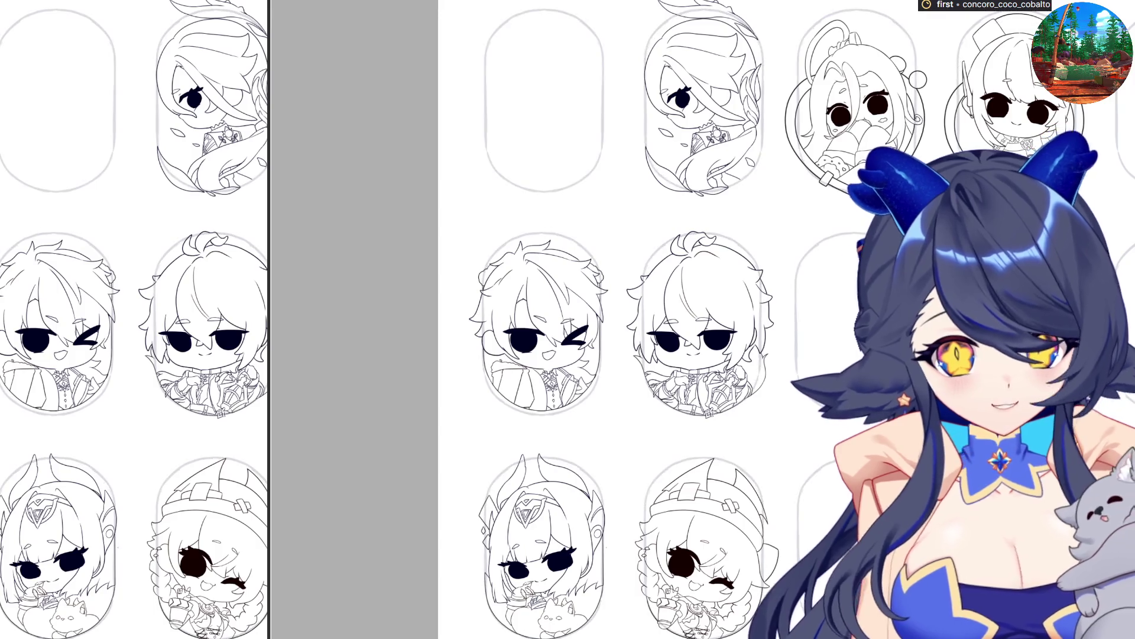
{"action": "key", "text": "ctrl+minus"}
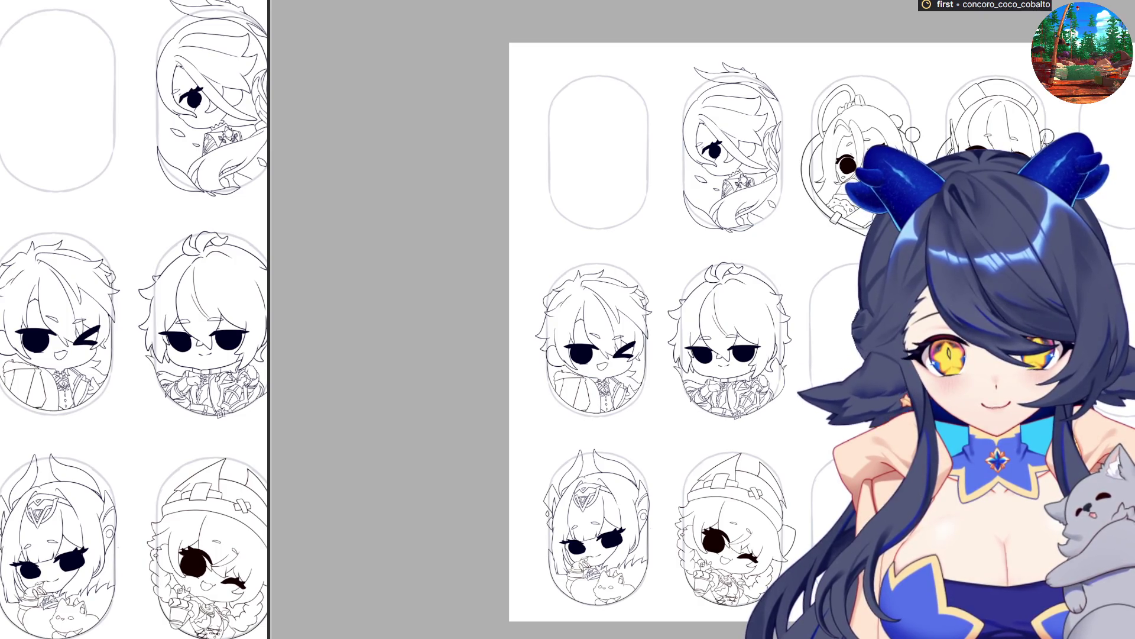
{"action": "scroll", "coordinate": [631, 402], "scroll_direction": "up", "scroll_amount": 3}
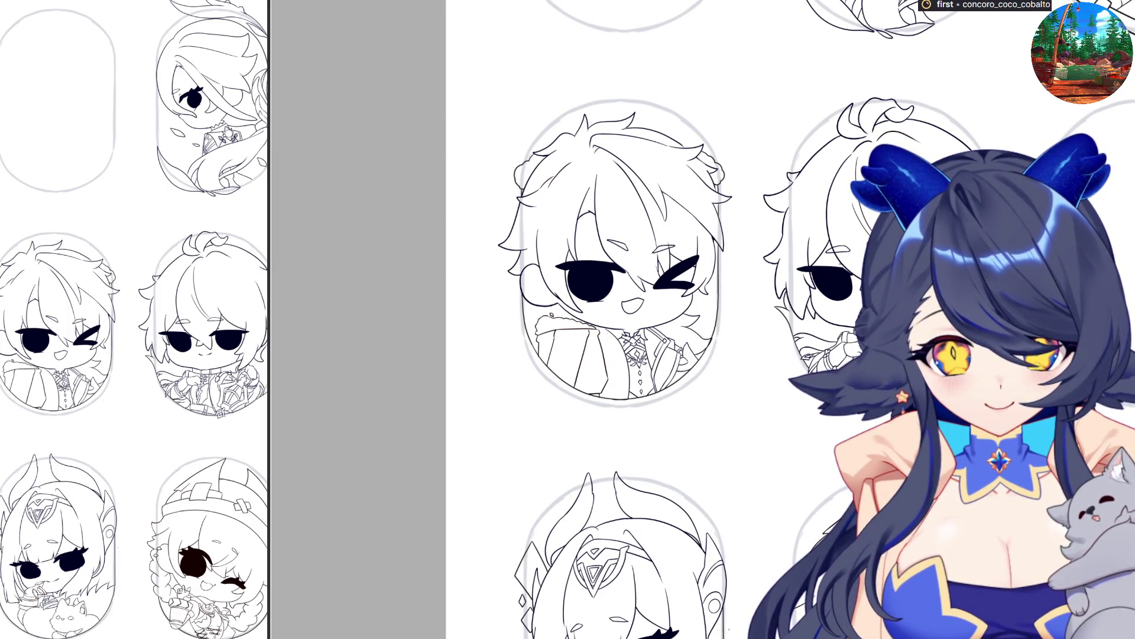
{"action": "scroll", "coordinate": [694, 427], "scroll_direction": "down", "scroll_amount": 3}
{"action": "scroll", "coordinate": [709, 473], "scroll_direction": "up", "scroll_amount": 5}
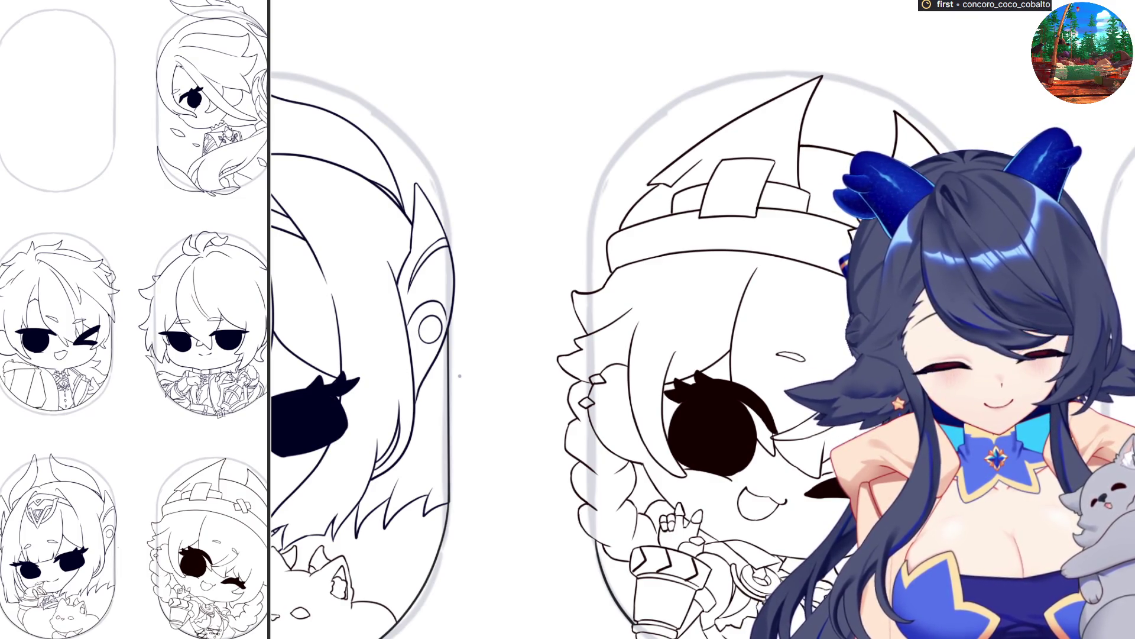
{"action": "scroll", "coordinate": [692, 570], "scroll_direction": "down", "scroll_amount": 3}
{"action": "scroll", "coordinate": [693, 570], "scroll_direction": "up", "scroll_amount": 3}
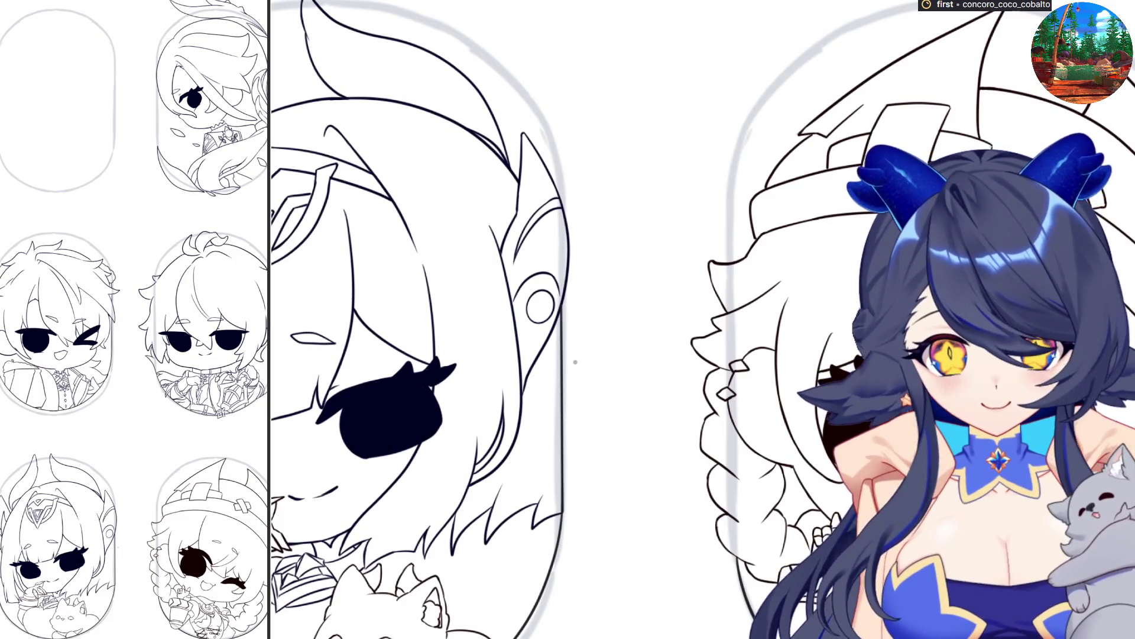
{"action": "scroll", "coordinate": [575, 361], "scroll_direction": "up", "scroll_amount": 3}
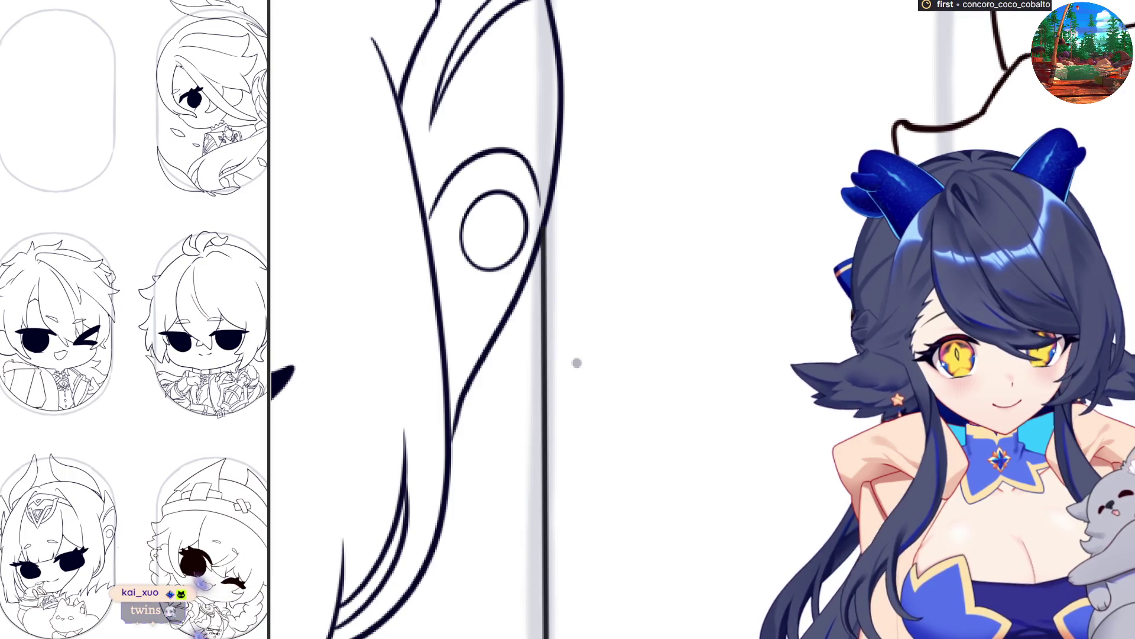
{"action": "scroll", "coordinate": [577, 363], "scroll_direction": "down", "scroll_amount": 5}
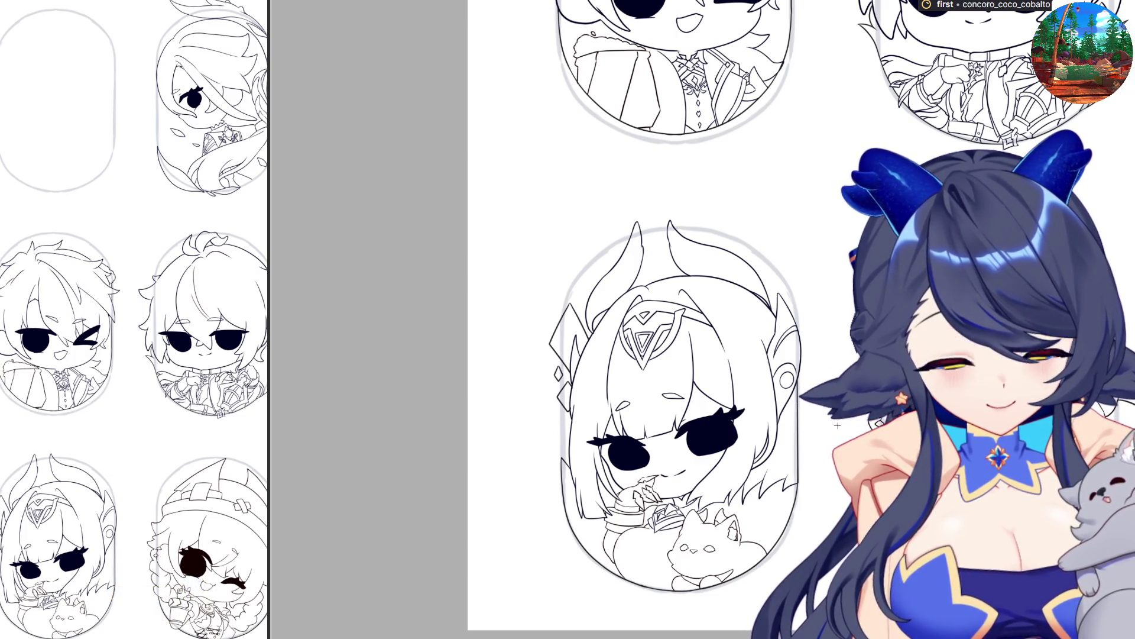
{"action": "scroll", "coordinate": [742, 442], "scroll_direction": "down", "scroll_amount": 2}
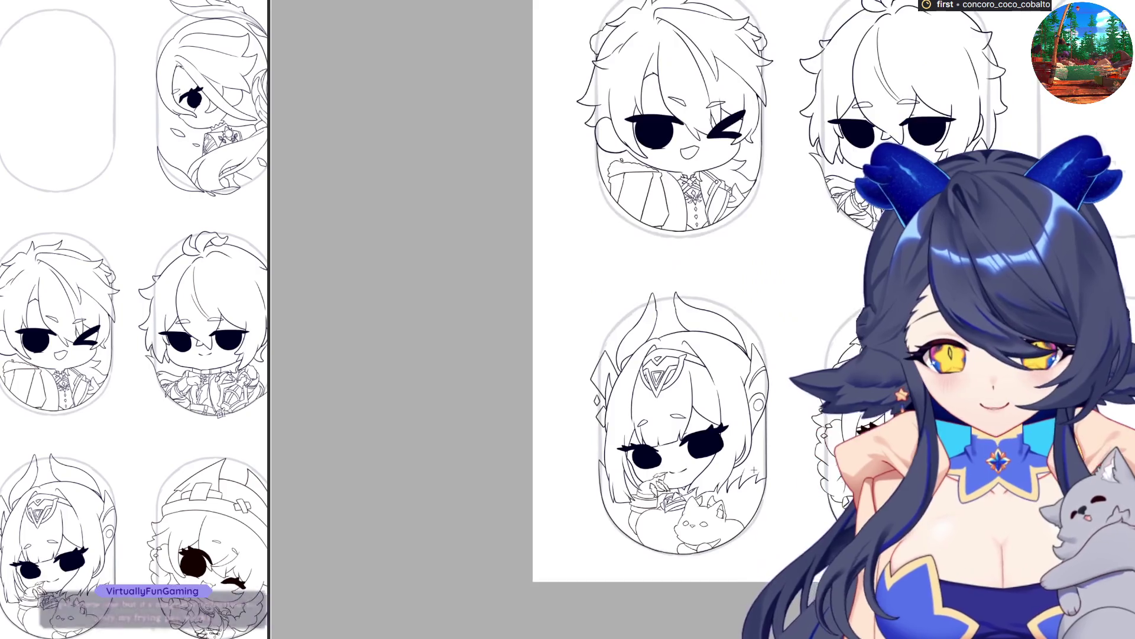
{"action": "scroll", "coordinate": [742, 443], "scroll_direction": "up", "scroll_amount": 3}
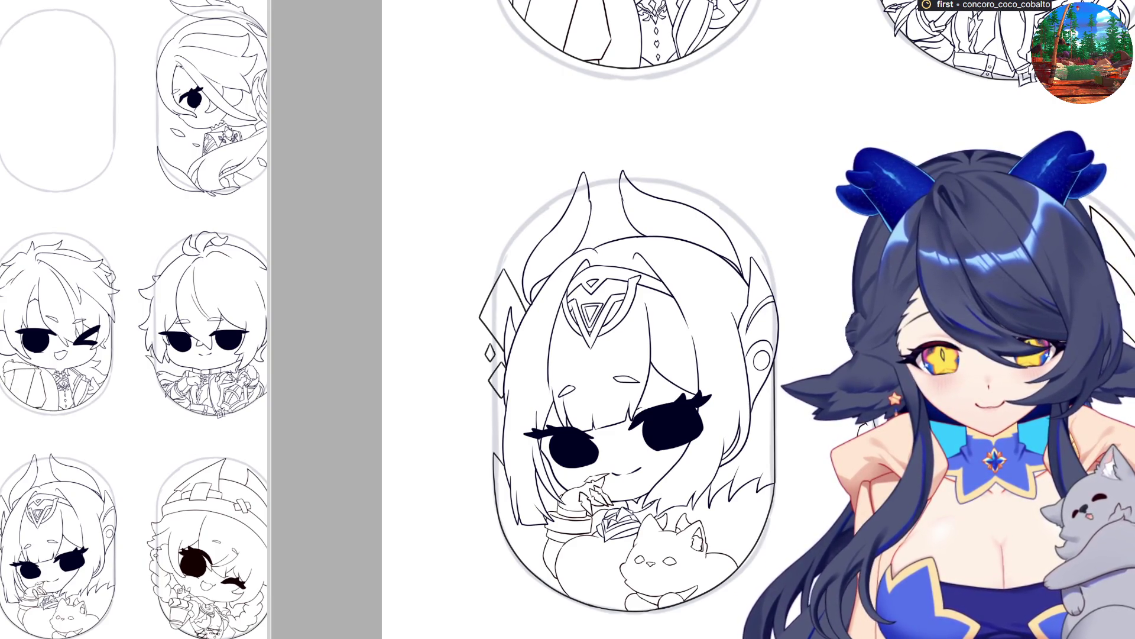
Draw a short curved ink stroke beside the fox in the tiara chibi's capsule.
{"action": "scroll", "coordinate": [645, 617], "scroll_direction": "up", "scroll_amount": 2}
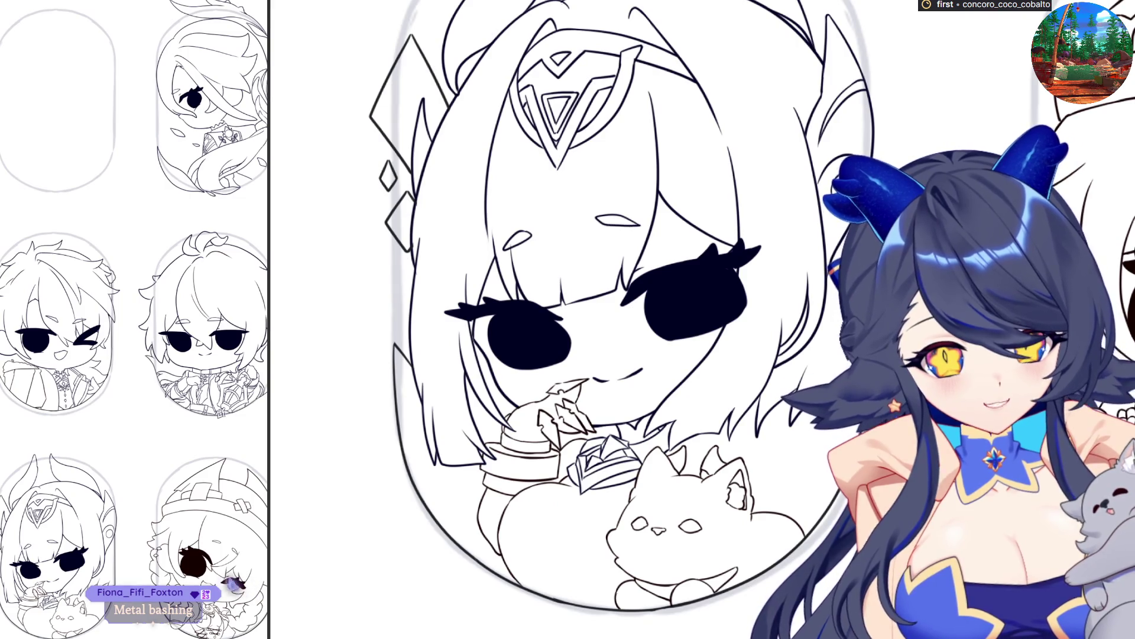
{"action": "mouse_move", "coordinate": [792, 502]}
{"action": "left_mouse_down"}
{"action": "mouse_move", "coordinate": [755, 447]}
{"action": "mouse_move", "coordinate": [766, 431]}
{"action": "mouse_move", "coordinate": [792, 441]}
{"action": "left_mouse_up"}
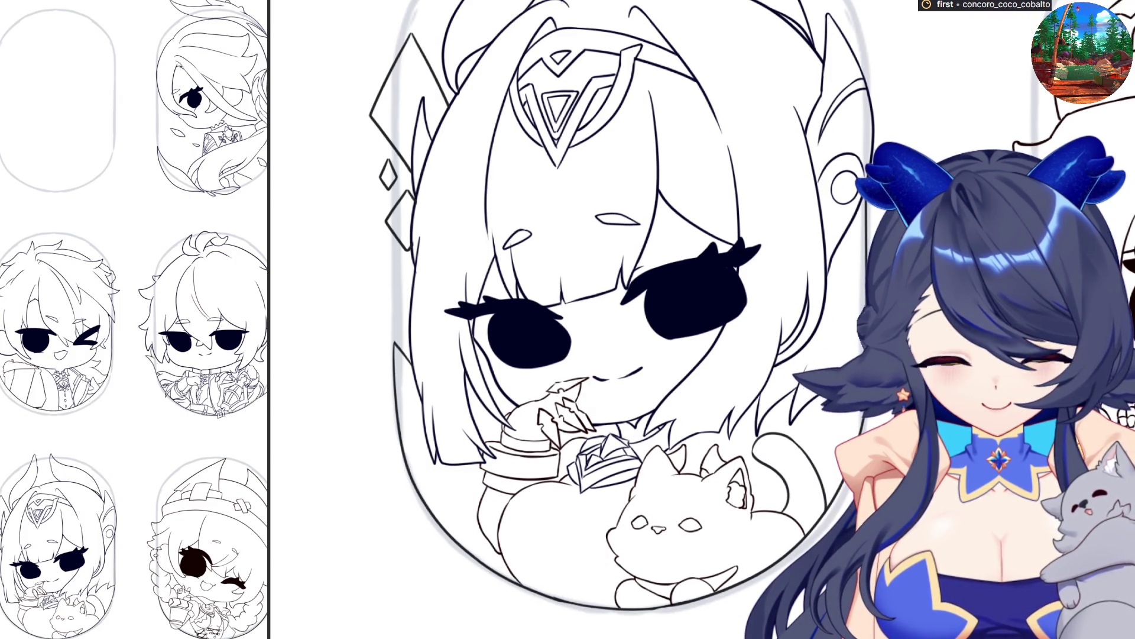
{"action": "scroll", "coordinate": [701, 408], "scroll_direction": "down", "scroll_amount": 5}
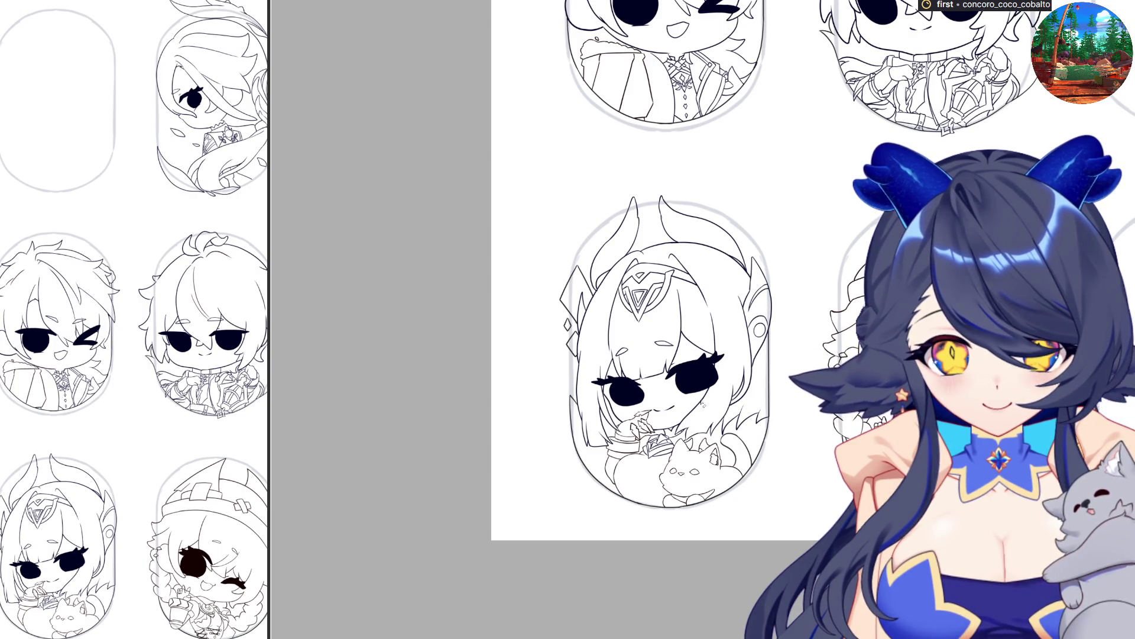
{"action": "scroll", "coordinate": [702, 404], "scroll_direction": "down", "scroll_amount": 2}
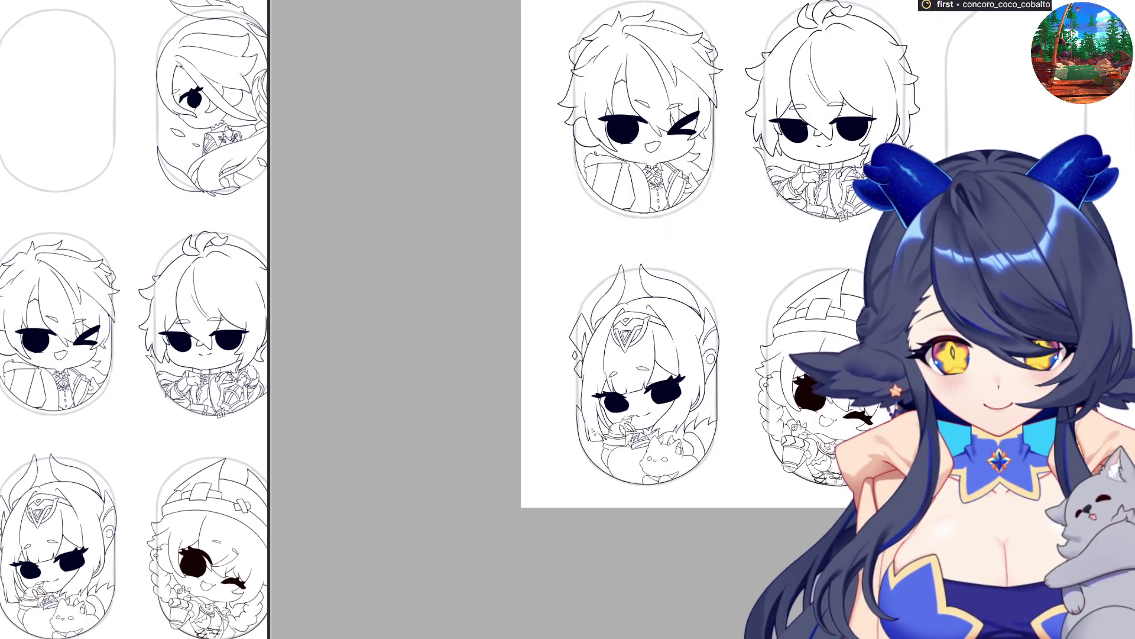
{"action": "scroll", "coordinate": [753, 254], "scroll_direction": "up", "scroll_amount": 3}
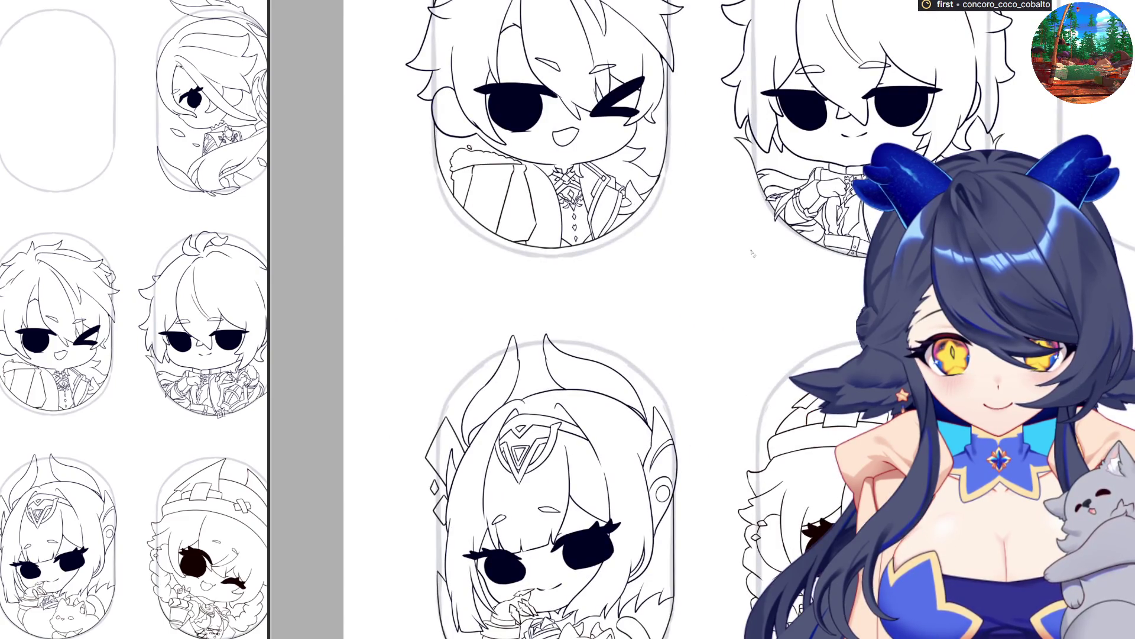
{"action": "scroll", "coordinate": [752, 253], "scroll_direction": "down", "scroll_amount": 2}
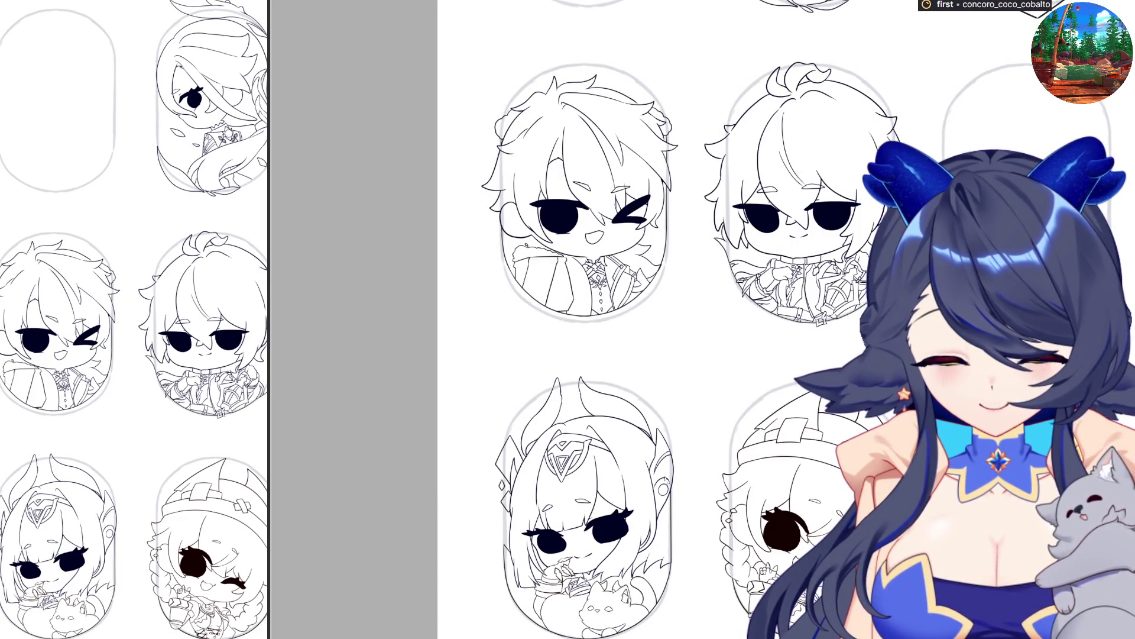
{"action": "scroll", "coordinate": [665, 481], "scroll_direction": "down", "scroll_amount": 2}
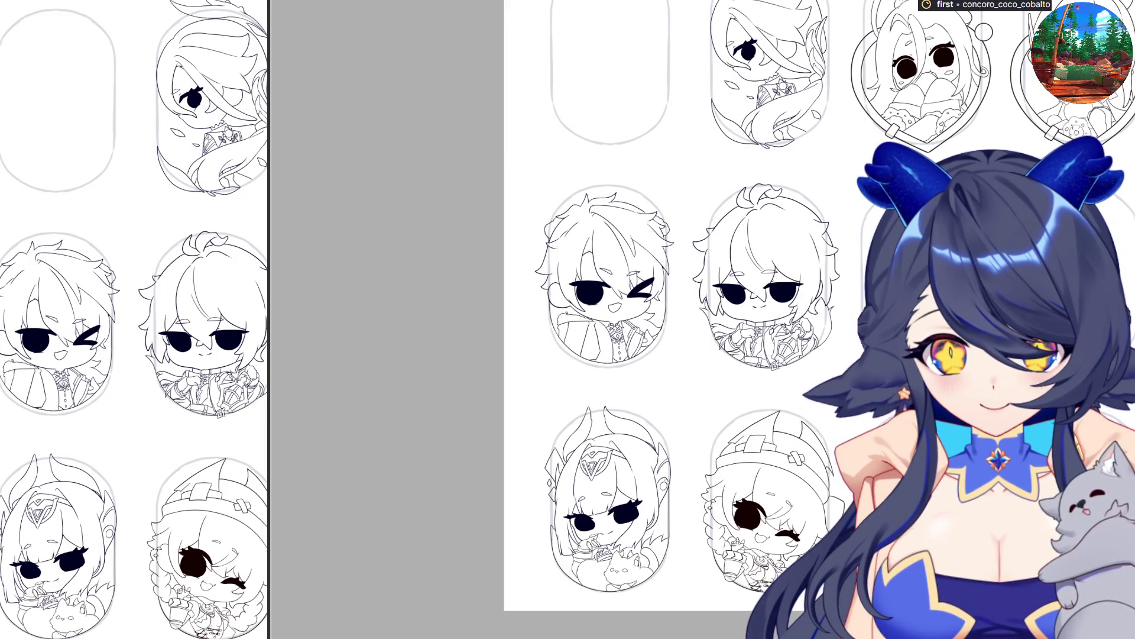
{"action": "scroll", "coordinate": [668, 449], "scroll_direction": "down", "scroll_amount": 2}
{"action": "scroll", "coordinate": [668, 450], "scroll_direction": "up", "scroll_amount": 2}
{"action": "scroll", "coordinate": [769, 123], "scroll_direction": "down", "scroll_amount": 1}
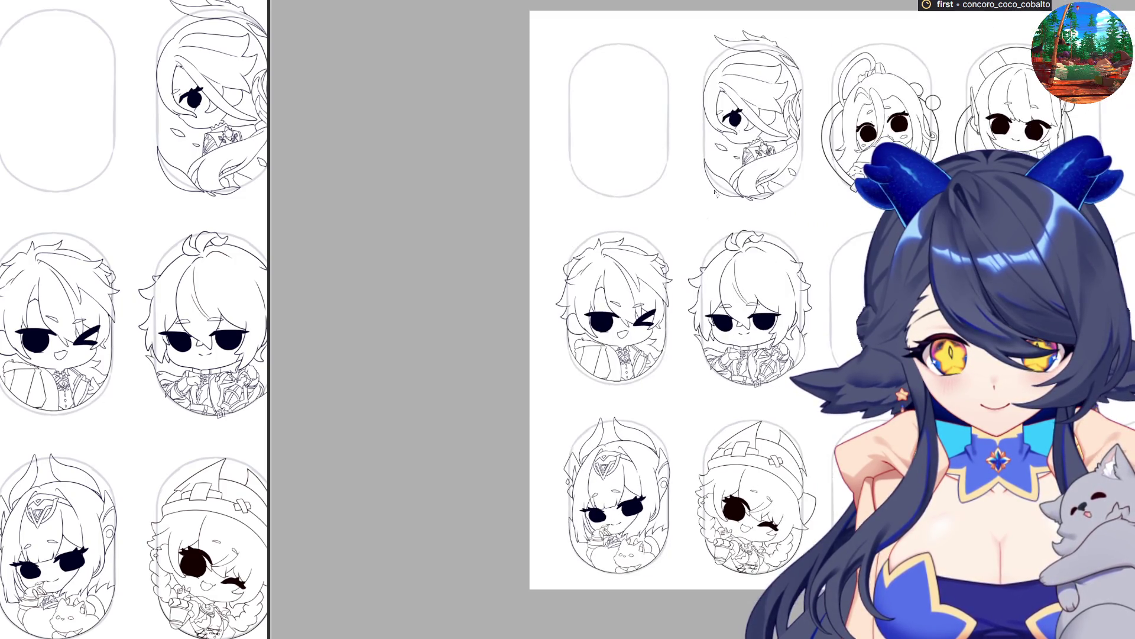
{"action": "scroll", "coordinate": [769, 122], "scroll_direction": "up", "scroll_amount": 5}
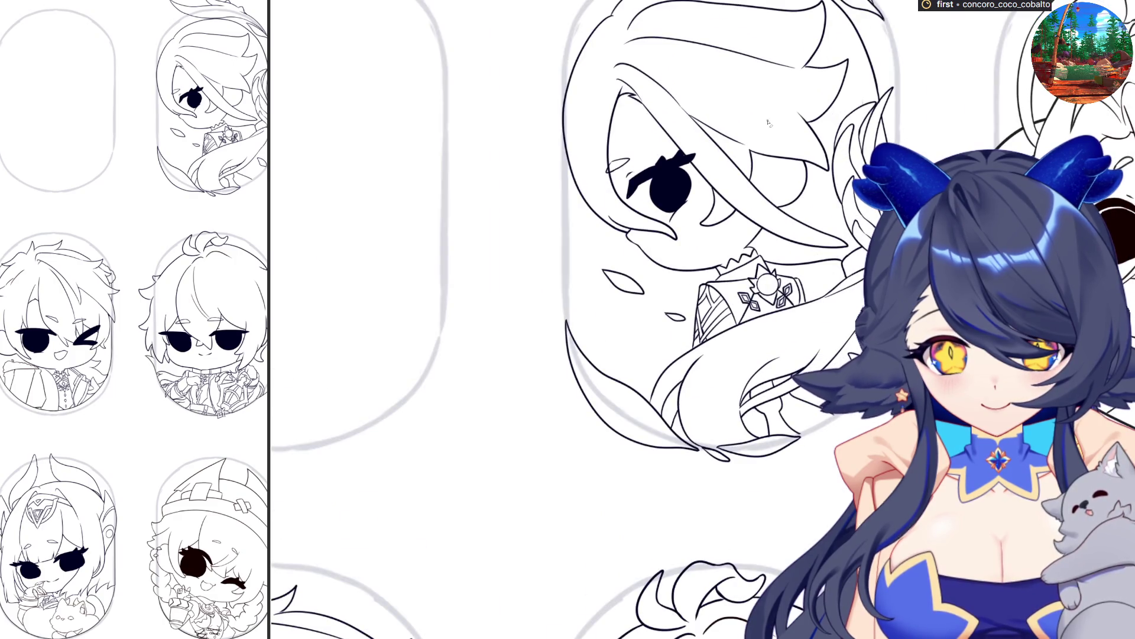
{"action": "scroll", "coordinate": [740, 371], "scroll_direction": "up", "scroll_amount": 2}
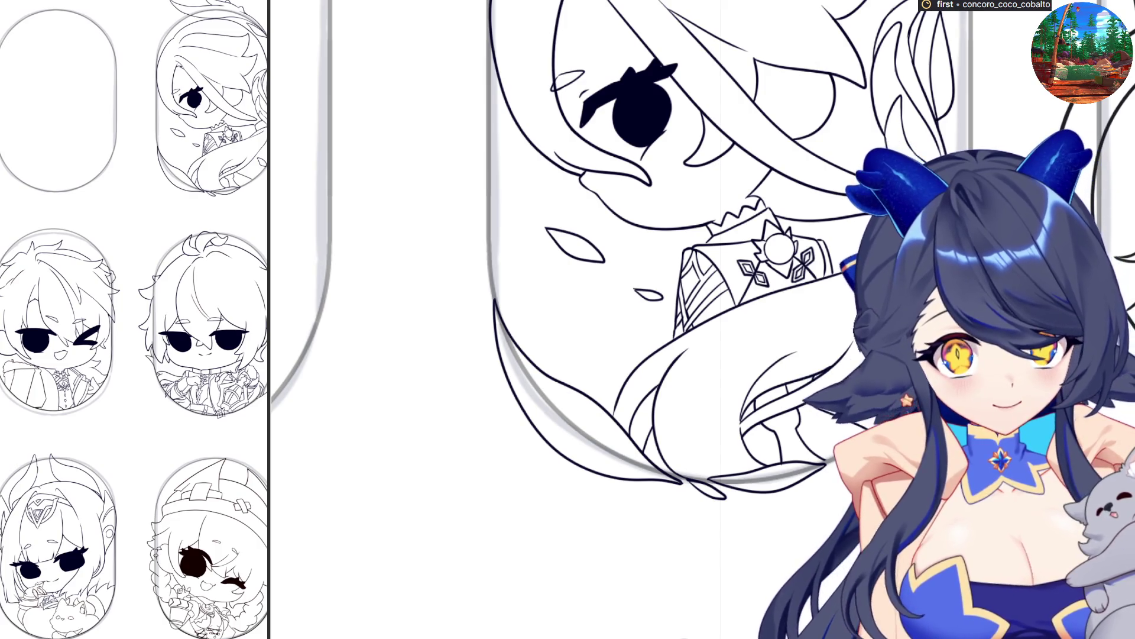
{"action": "scroll", "coordinate": [815, 482], "scroll_direction": "down", "scroll_amount": 3}
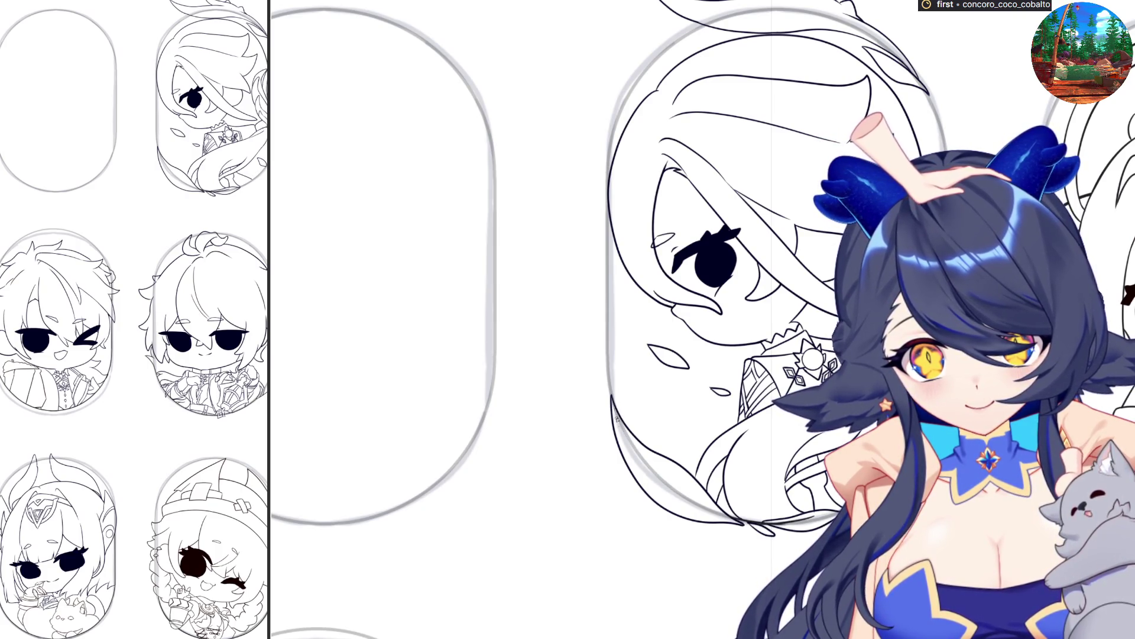
Ink the capsule frame's lower-left curve, undoing the stroke drawn up its left side.
{"action": "left_click_drag", "start_coordinate": [638, 458], "coordinate": [723, 513]}
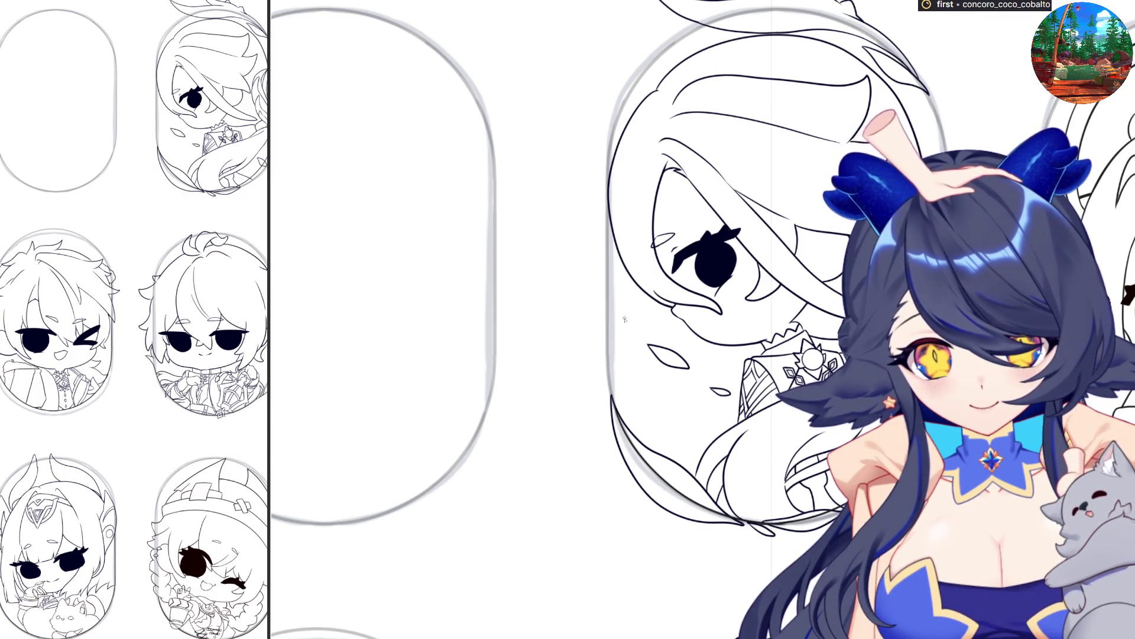
{"action": "left_click_drag", "start_coordinate": [615, 406], "coordinate": [609, 296]}
{"action": "key", "text": "ctrl+z"}
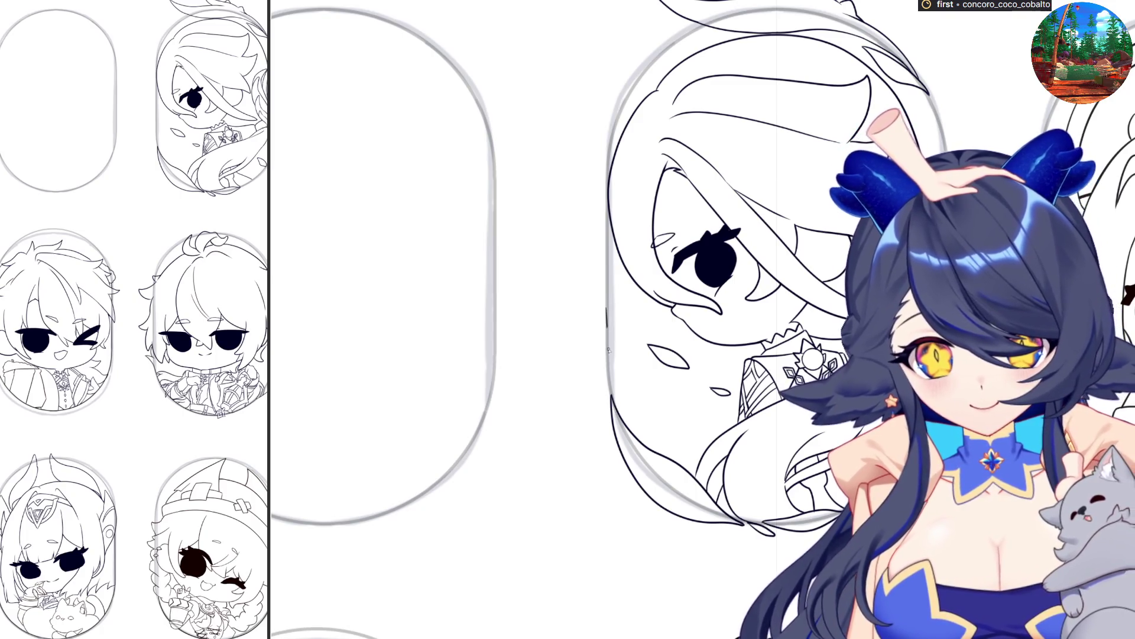
Ink the frame's left edge, flip the canvas, and retry its lower-left curve several times.
{"action": "left_click_drag", "start_coordinate": [607, 308], "coordinate": [612, 395]}
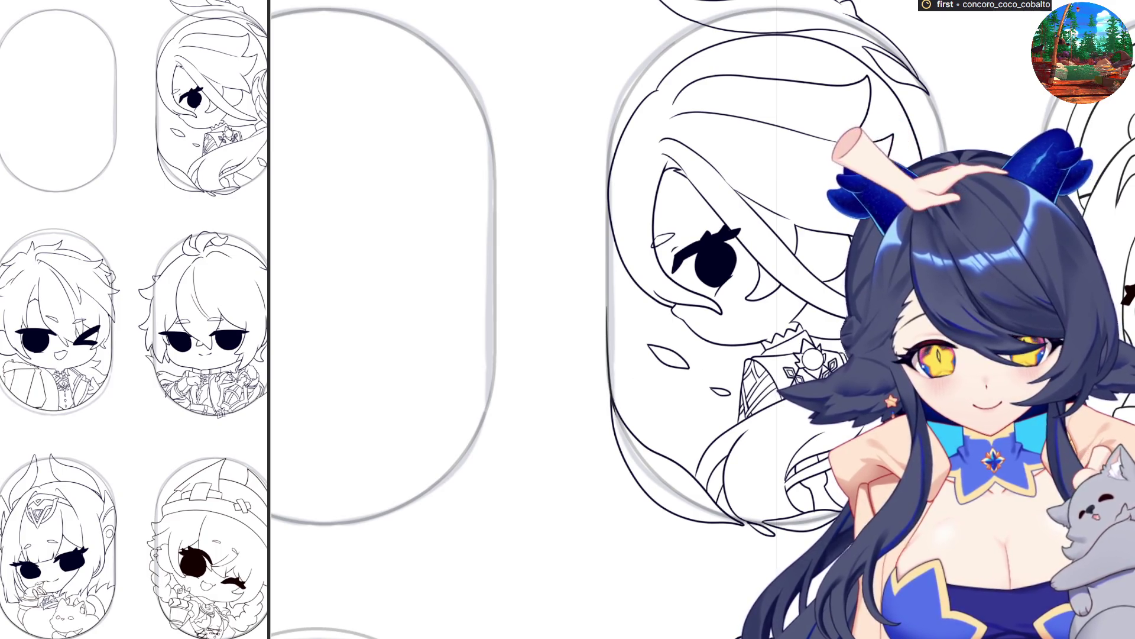
{"action": "key", "text": "h"}
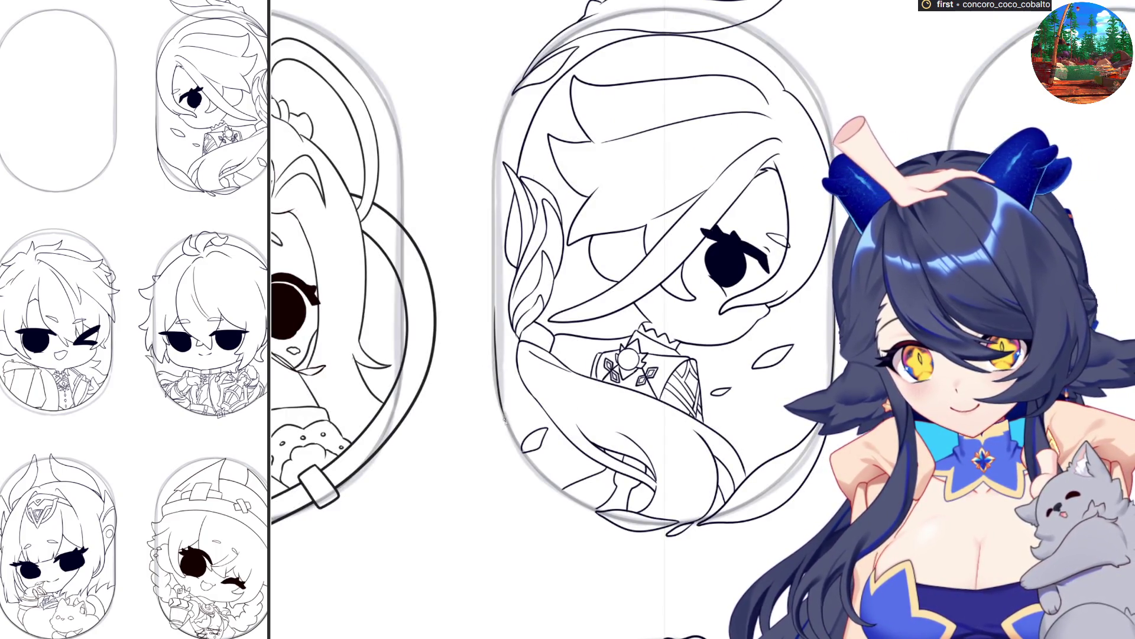
{"action": "left_click_drag", "start_coordinate": [502, 412], "coordinate": [562, 491]}
{"action": "key", "text": "ctrl+z"}
{"action": "mouse_move", "coordinate": [504, 415]}
{"action": "left_mouse_down"}
{"action": "mouse_move", "coordinate": [539, 470]}
{"action": "mouse_move", "coordinate": [621, 521]}
{"action": "left_mouse_up"}
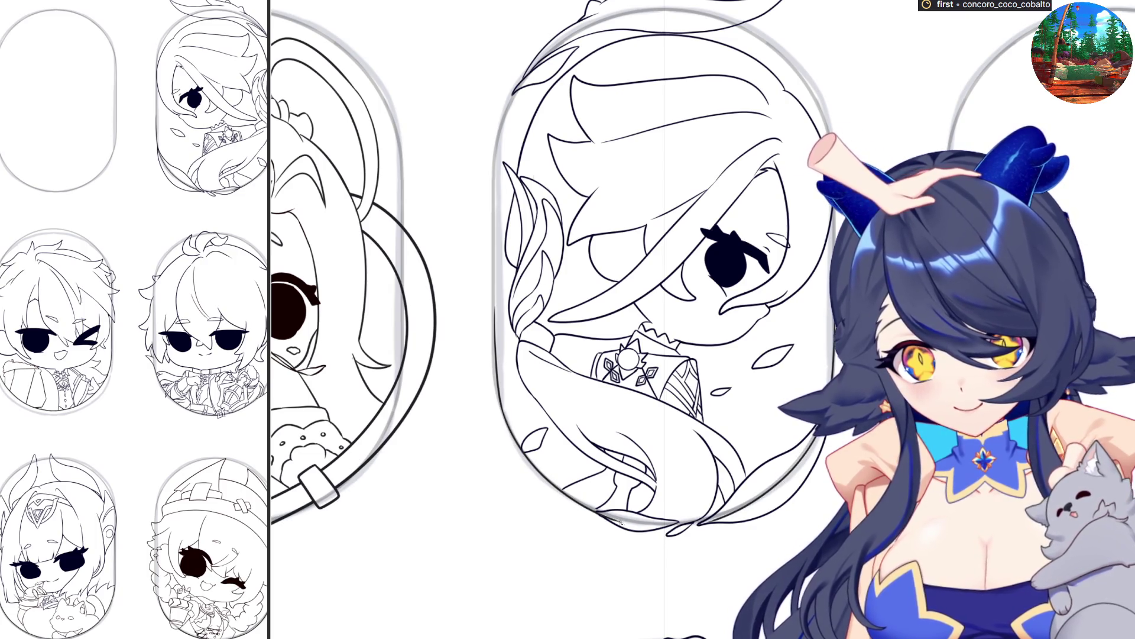
{"action": "key", "text": "ctrl+z"}
{"action": "mouse_move", "coordinate": [501, 410]}
{"action": "left_mouse_down"}
{"action": "mouse_move", "coordinate": [530, 461]}
{"action": "mouse_move", "coordinate": [591, 506]}
{"action": "left_mouse_up"}
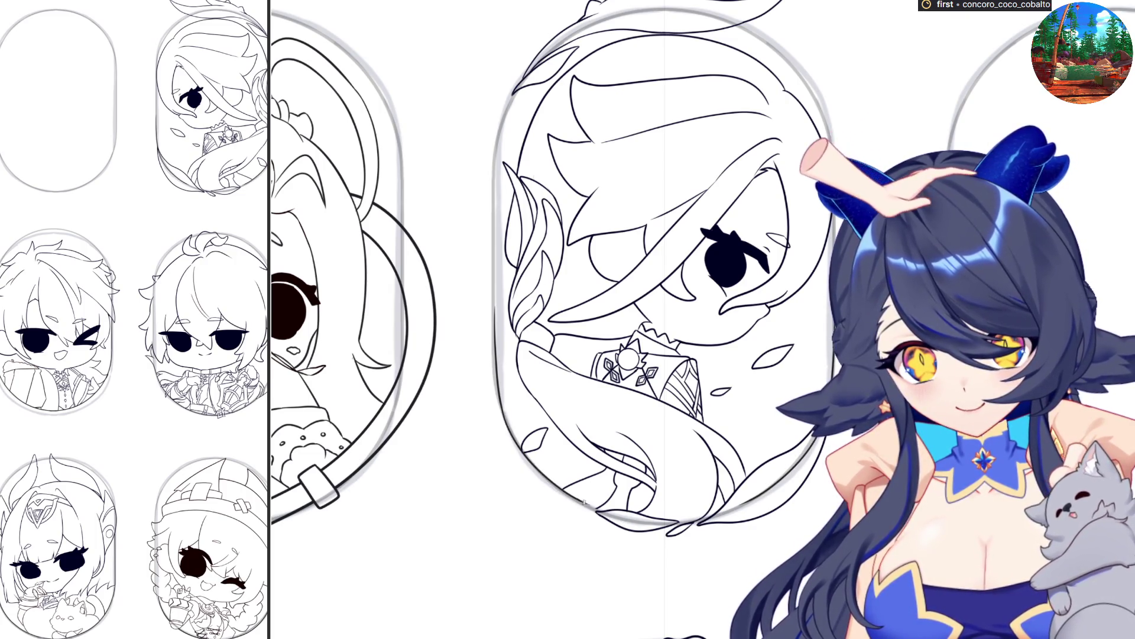
{"action": "key", "text": "ctrl+z"}
{"action": "left_click_drag", "start_coordinate": [502, 406], "coordinate": [524, 452]}
{"action": "key", "text": "ctrl+z"}
{"action": "mouse_move", "coordinate": [501, 406]}
{"action": "left_mouse_down"}
{"action": "mouse_move", "coordinate": [523, 453]}
{"action": "mouse_move", "coordinate": [561, 491]}
{"action": "left_mouse_up"}
{"action": "key", "text": "ctrl+z"}
Finish the frame's bottom edge, then move a new capsule outline up over the chibi.
{"action": "mouse_move", "coordinate": [501, 410]}
{"action": "left_mouse_down"}
{"action": "mouse_move", "coordinate": [544, 476]}
{"action": "mouse_move", "coordinate": [609, 515]}
{"action": "mouse_move", "coordinate": [706, 520]}
{"action": "left_mouse_up"}
{"action": "key", "text": "ctrl+z"}
{"action": "left_click_drag", "start_coordinate": [603, 513], "coordinate": [703, 523]}
{"action": "key", "text": "ctrl+z"}
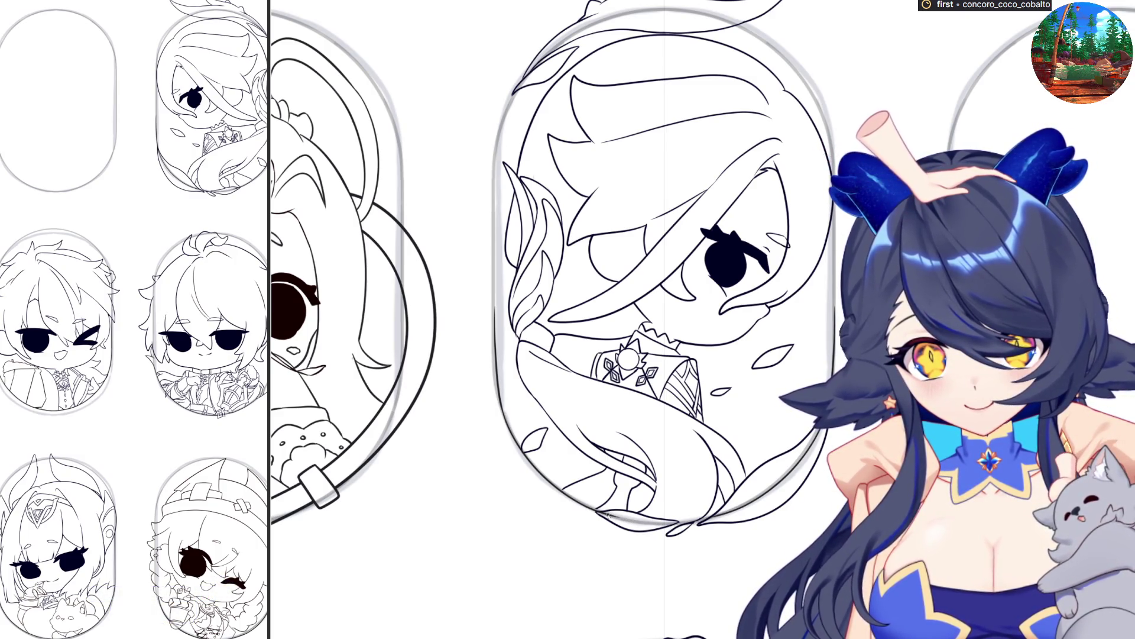
{"action": "mouse_move", "coordinate": [624, 518]}
{"action": "left_mouse_down"}
{"action": "mouse_move", "coordinate": [697, 524]}
{"action": "mouse_move", "coordinate": [649, 523]}
{"action": "left_mouse_up"}
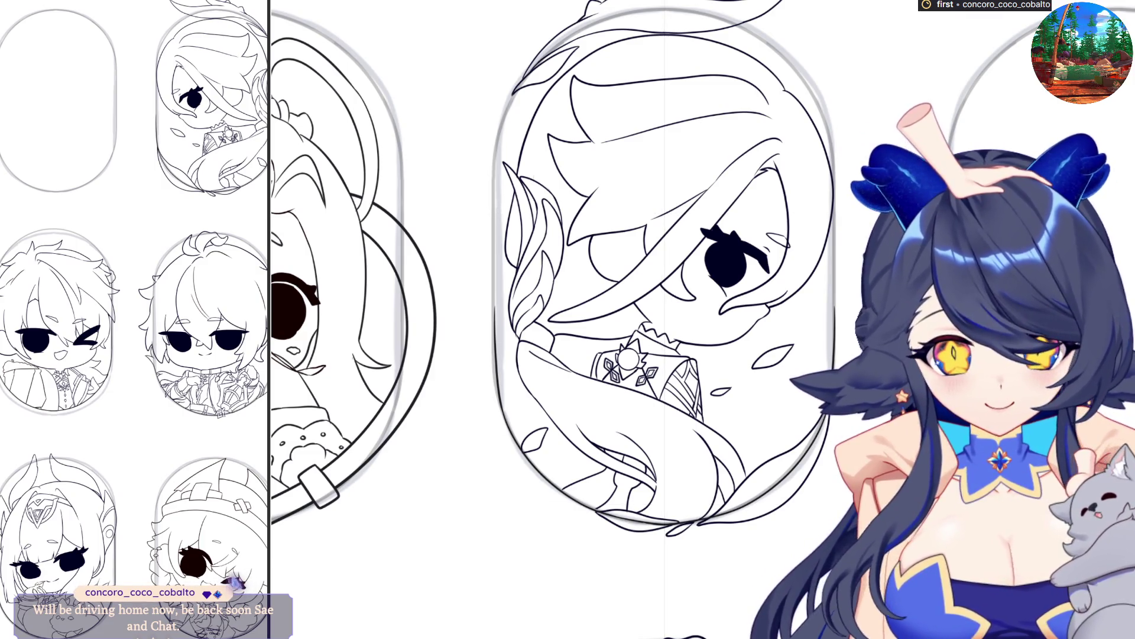
{"action": "left_click_drag", "start_coordinate": [494, 525], "coordinate": [770, 367]}
{"action": "left_click_drag", "start_coordinate": [634, 407], "coordinate": [652, 120]}
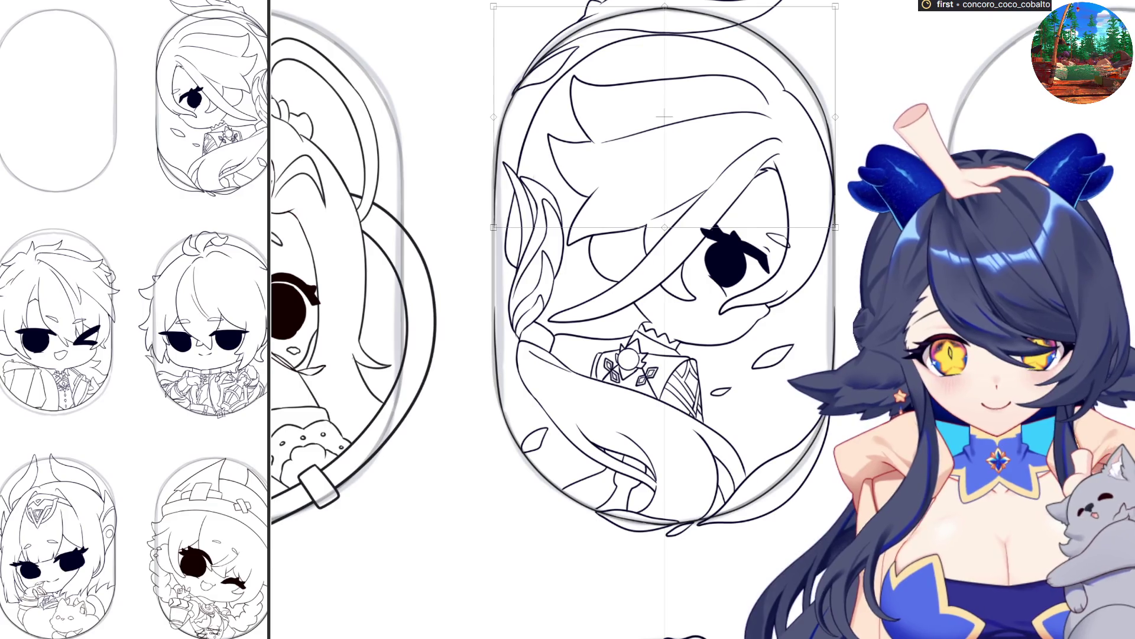
Confirm the capsule outline's new position and mirror the view to check the drawing.
{"action": "key", "text": "Return"}
{"action": "scroll", "coordinate": [483, 237], "scroll_direction": "up", "scroll_amount": 3}
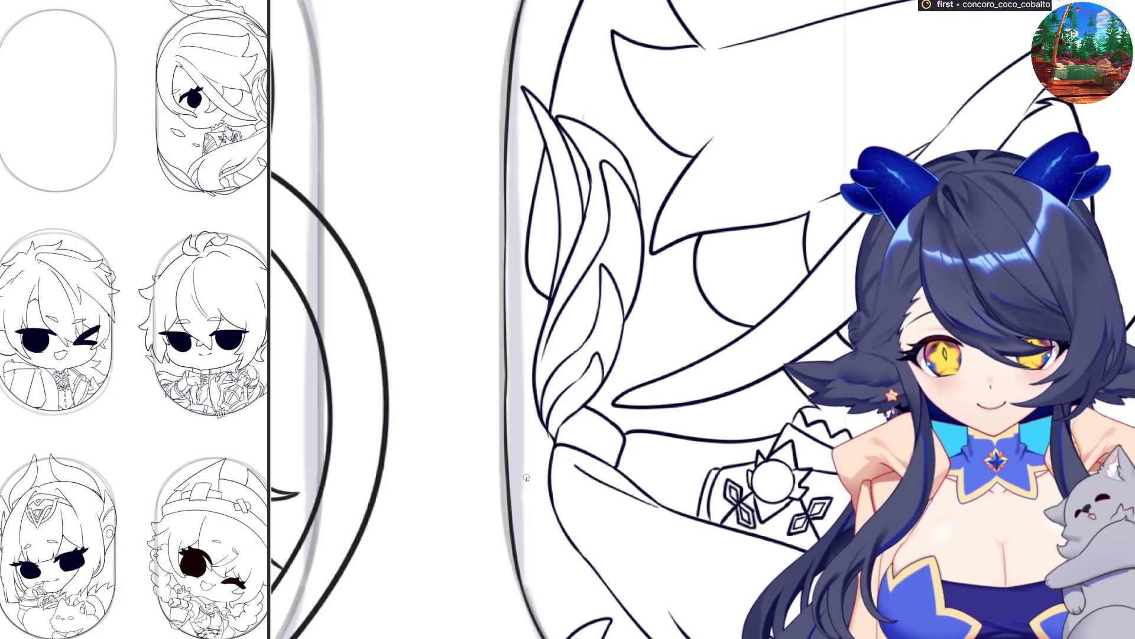
{"action": "key", "text": "h"}
{"action": "key", "text": "ctrl+0"}
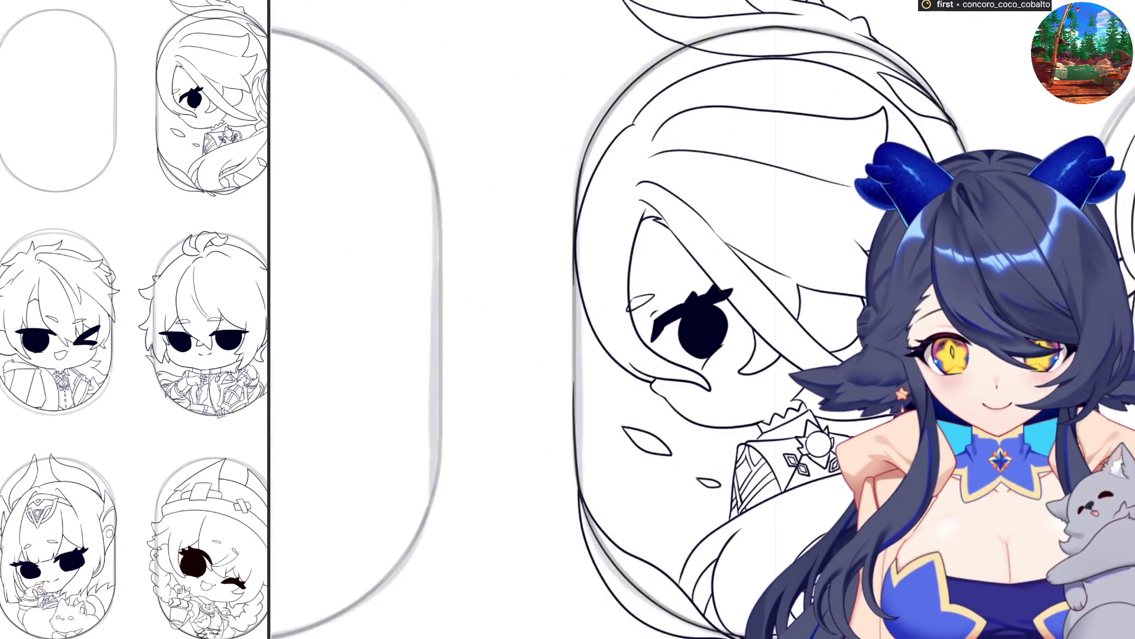
Shrink and lower the upper head lines, then draw a large oval over the right chibi's eye.
{"action": "mouse_move", "coordinate": [538, 17]}
{"action": "left_mouse_down"}
{"action": "mouse_move", "coordinate": [722, 263]}
{"action": "mouse_move", "coordinate": [1039, 361]}
{"action": "left_mouse_up"}
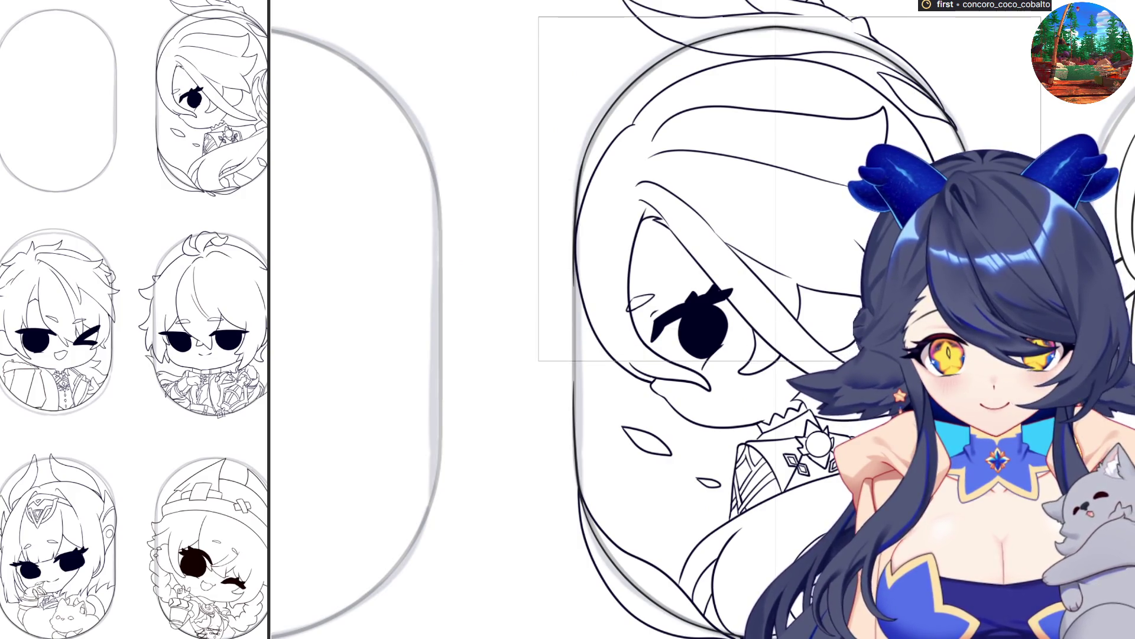
{"action": "key", "text": "ctrl+t"}
{"action": "mouse_move", "coordinate": [822, 196]}
{"action": "left_mouse_down"}
{"action": "mouse_move", "coordinate": [799, 371]}
{"action": "mouse_move", "coordinate": [796, 342]}
{"action": "left_mouse_up"}
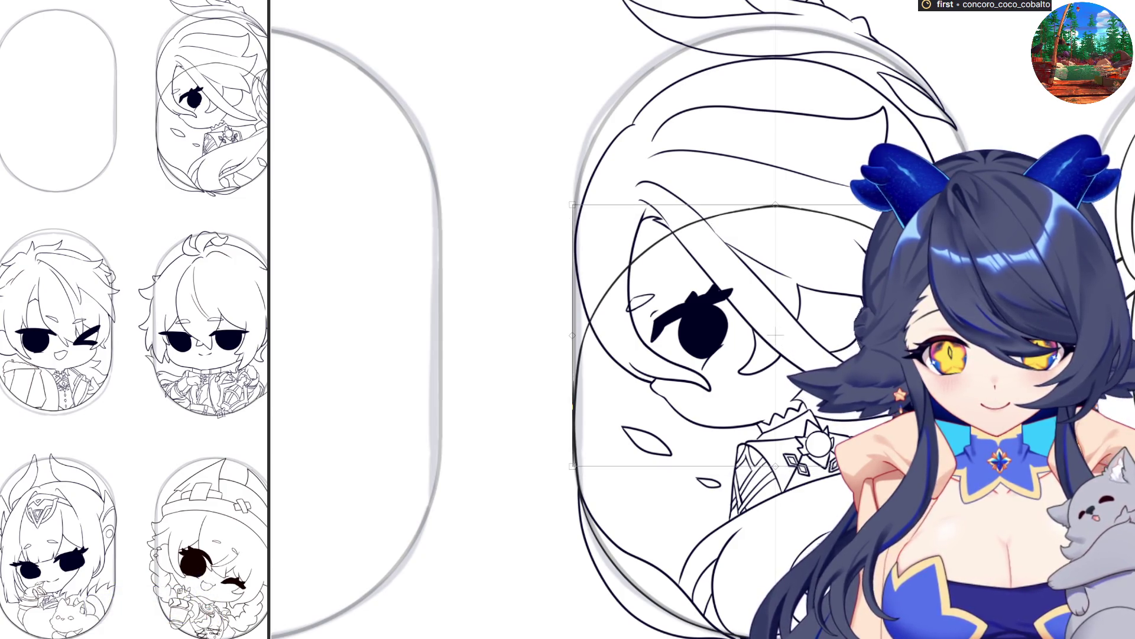
{"action": "key", "text": "Return"}
{"action": "key", "text": "ctrl+d"}
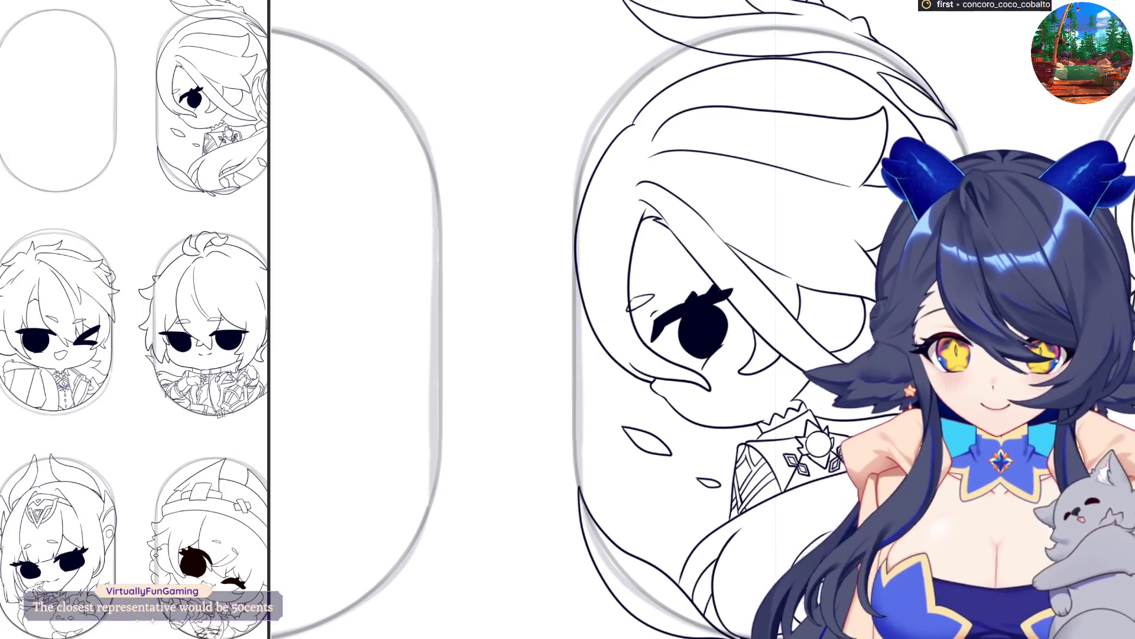
{"action": "mouse_move", "coordinate": [816, 367]}
{"action": "left_mouse_down"}
{"action": "mouse_move", "coordinate": [800, 481]}
{"action": "mouse_move", "coordinate": [811, 494]}
{"action": "mouse_move", "coordinate": [993, 623]}
{"action": "mouse_move", "coordinate": [1044, 615]}
{"action": "left_mouse_up"}
{"action": "mouse_move", "coordinate": [776, 451]}
{"action": "left_mouse_down"}
{"action": "mouse_move", "coordinate": [810, 450]}
{"action": "mouse_move", "coordinate": [775, 437]}
{"action": "left_mouse_up"}
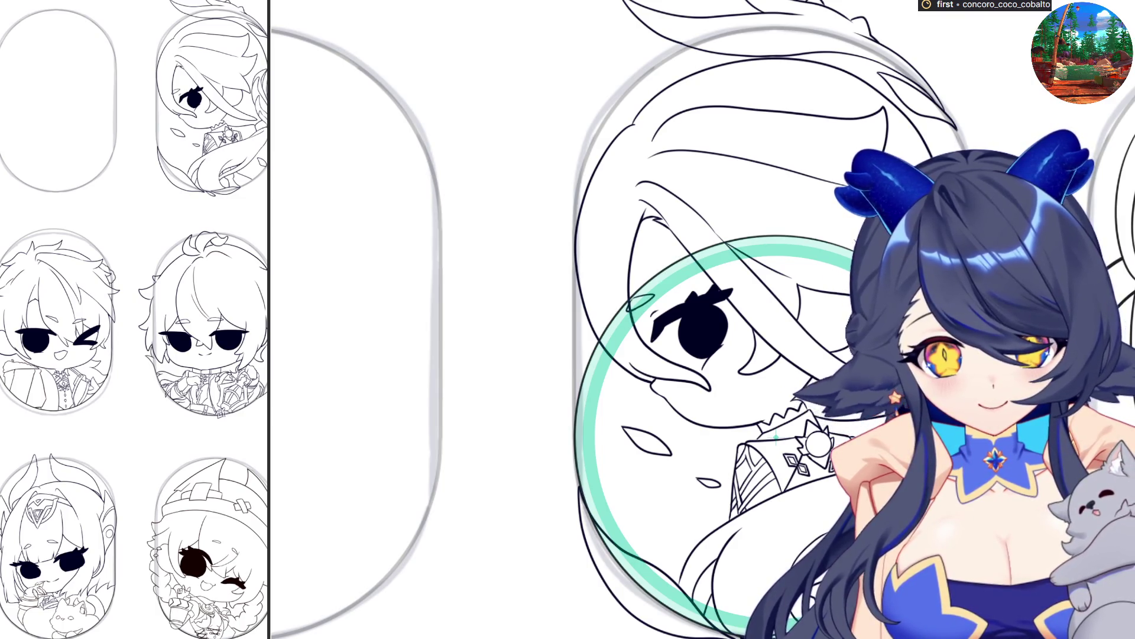
Commit the oval, try a straight line under the eye, then undo them.
{"action": "key", "text": "Return"}
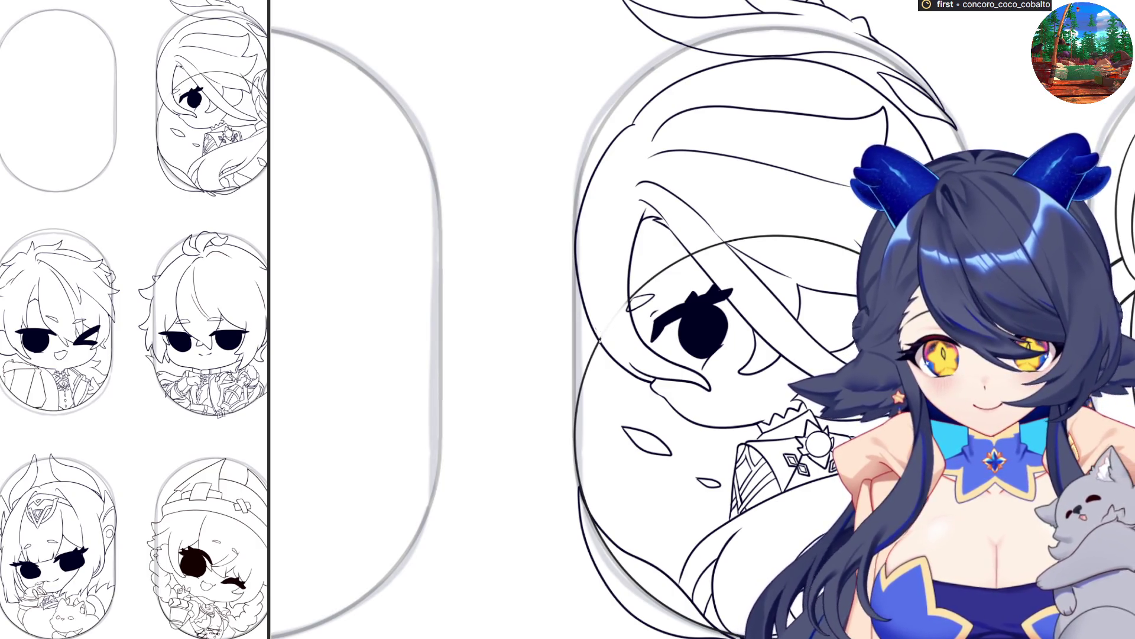
{"action": "left_click_drag", "start_coordinate": [600, 342], "coordinate": [792, 386]}
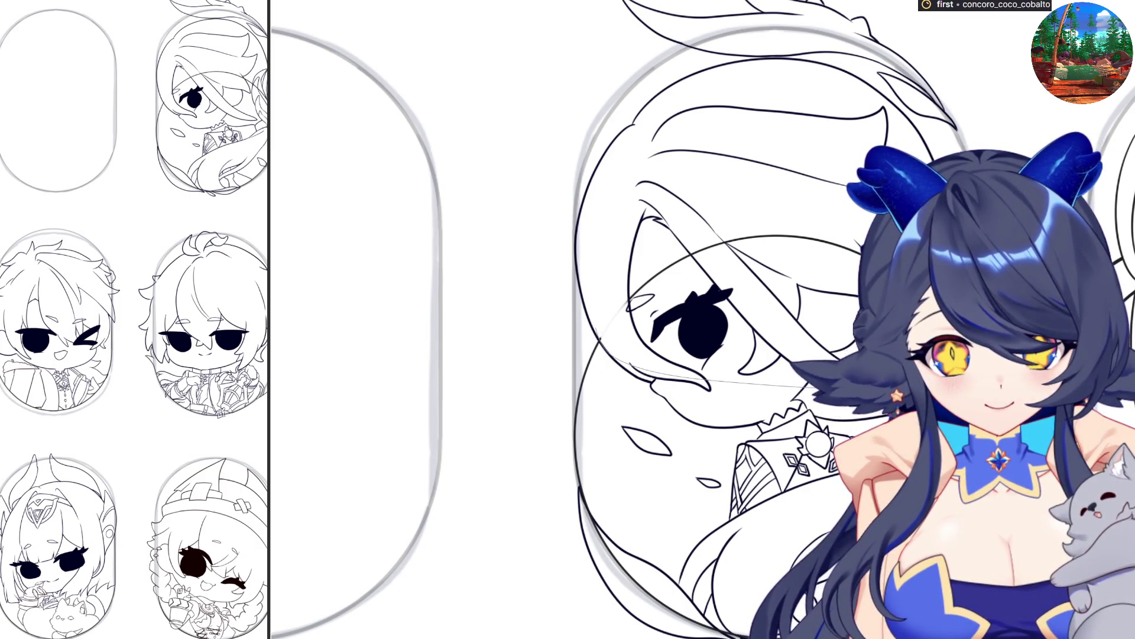
{"action": "key", "text": "ctrl+z"}
{"action": "key", "text": "ctrl+z"}
{"action": "scroll", "coordinate": [857, 350], "scroll_direction": "up", "scroll_amount": 2}
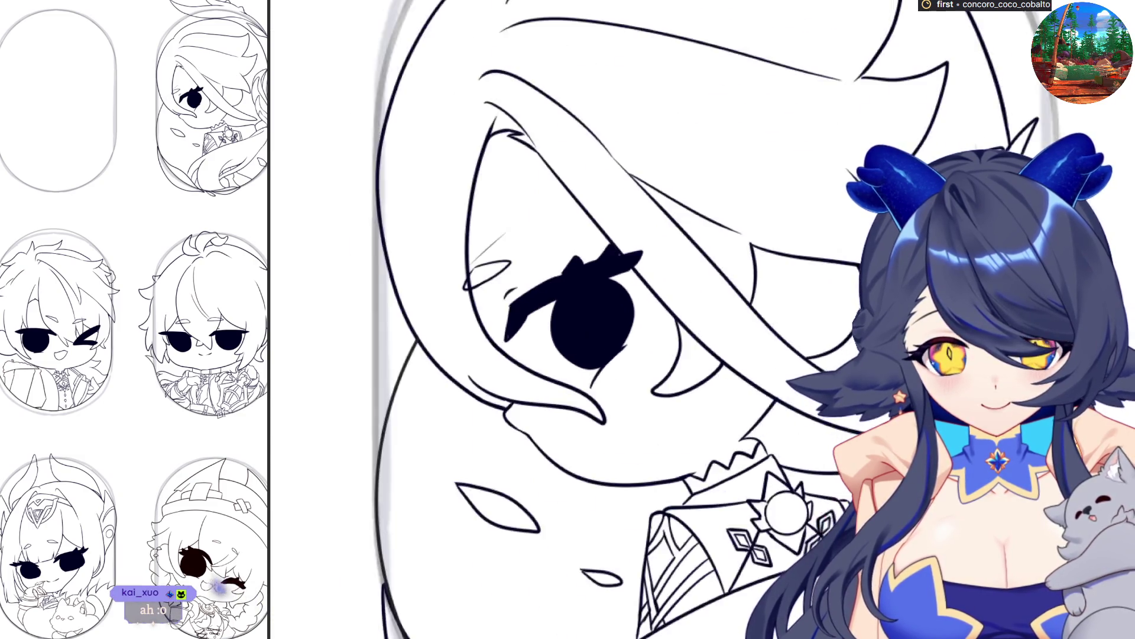
{"action": "scroll", "coordinate": [591, 313], "scroll_direction": "up", "scroll_amount": 2}
{"action": "scroll", "coordinate": [591, 313], "scroll_direction": "down", "scroll_amount": 5}
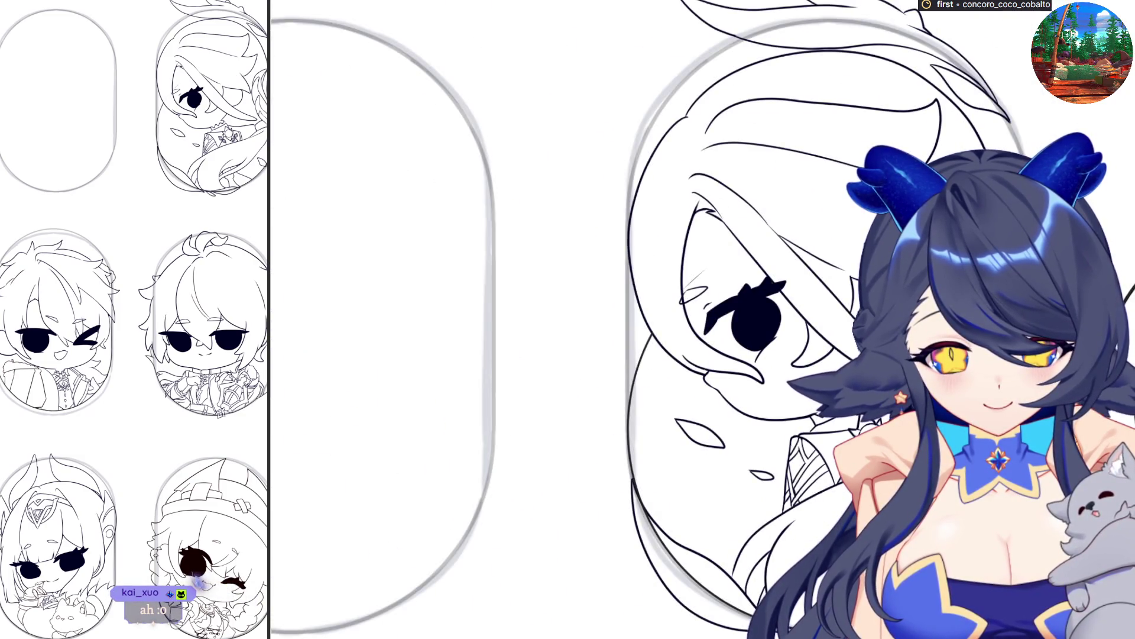
{"action": "scroll", "coordinate": [591, 319], "scroll_direction": "up", "scroll_amount": 5}
{"action": "scroll", "coordinate": [592, 319], "scroll_direction": "down", "scroll_amount": 4}
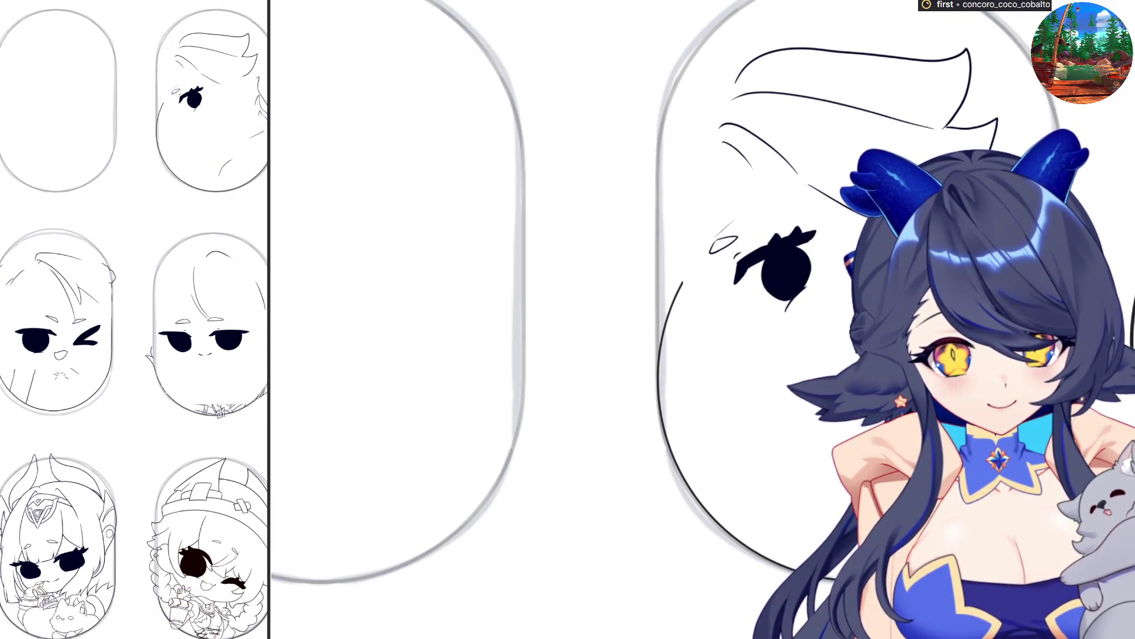
{"action": "scroll", "coordinate": [592, 319], "scroll_direction": "down", "scroll_amount": 2}
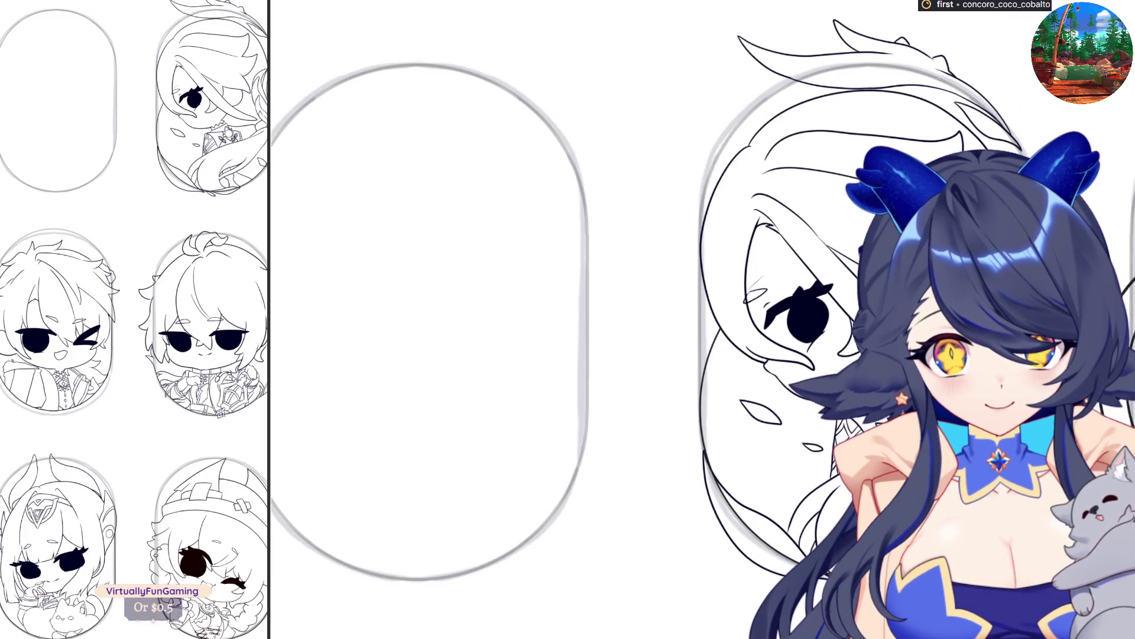
{"action": "scroll", "coordinate": [703, 319], "scroll_direction": "up", "scroll_amount": 2}
{"action": "scroll", "coordinate": [704, 319], "scroll_direction": "down", "scroll_amount": 3}
{"action": "scroll", "coordinate": [704, 320], "scroll_direction": "up", "scroll_amount": 5}
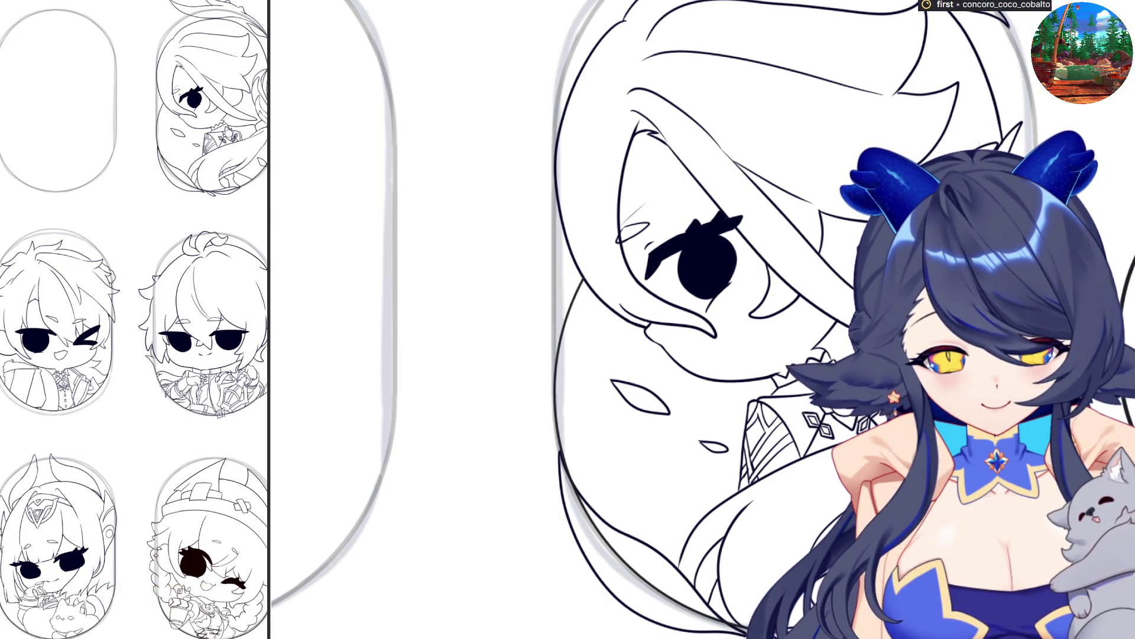
Lasso-select the flowing hair strand above the right chibi's head.
{"action": "mouse_move", "coordinate": [707, 606]}
{"action": "left_mouse_down"}
{"action": "mouse_move", "coordinate": [692, 577]}
{"action": "mouse_move", "coordinate": [550, 447]}
{"action": "mouse_move", "coordinate": [521, 627]}
{"action": "mouse_move", "coordinate": [532, 636]}
{"action": "left_mouse_up"}
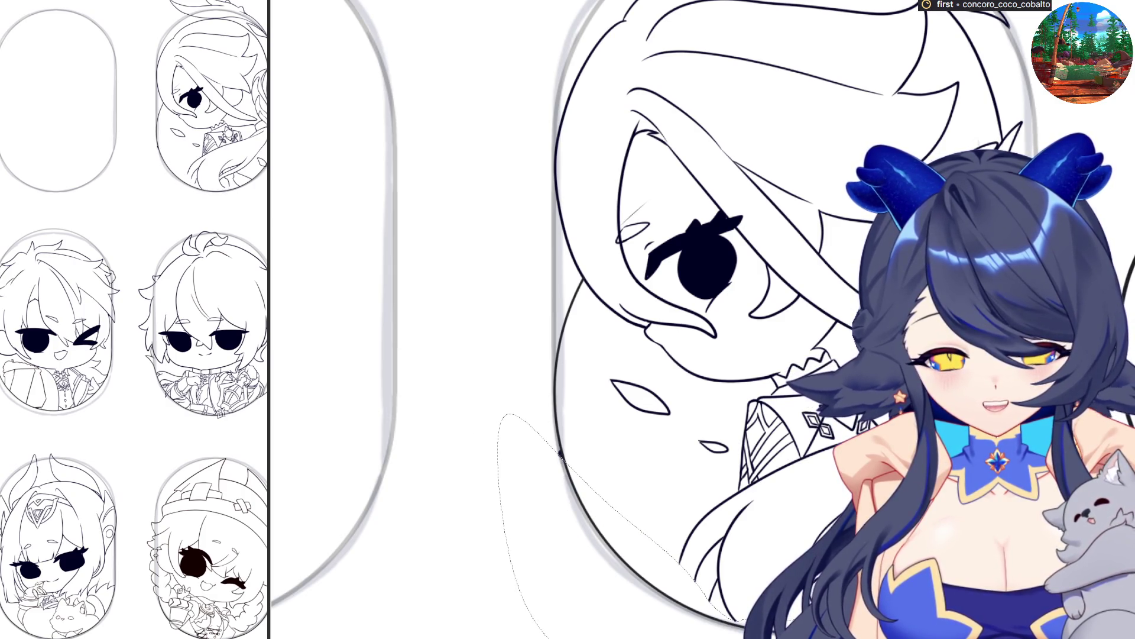
{"action": "left_click_drag", "start_coordinate": [625, 424], "coordinate": [577, 535]}
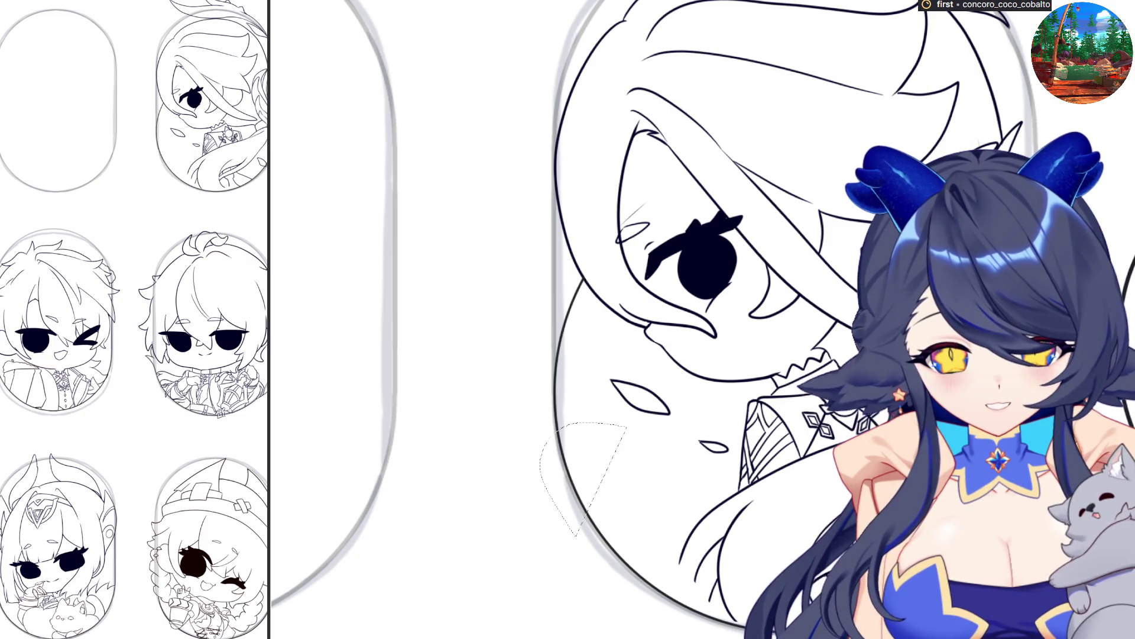
{"action": "scroll", "coordinate": [568, 319], "scroll_direction": "down", "scroll_amount": 2}
{"action": "left_click_drag", "start_coordinate": [744, 28], "coordinate": [657, 97]}
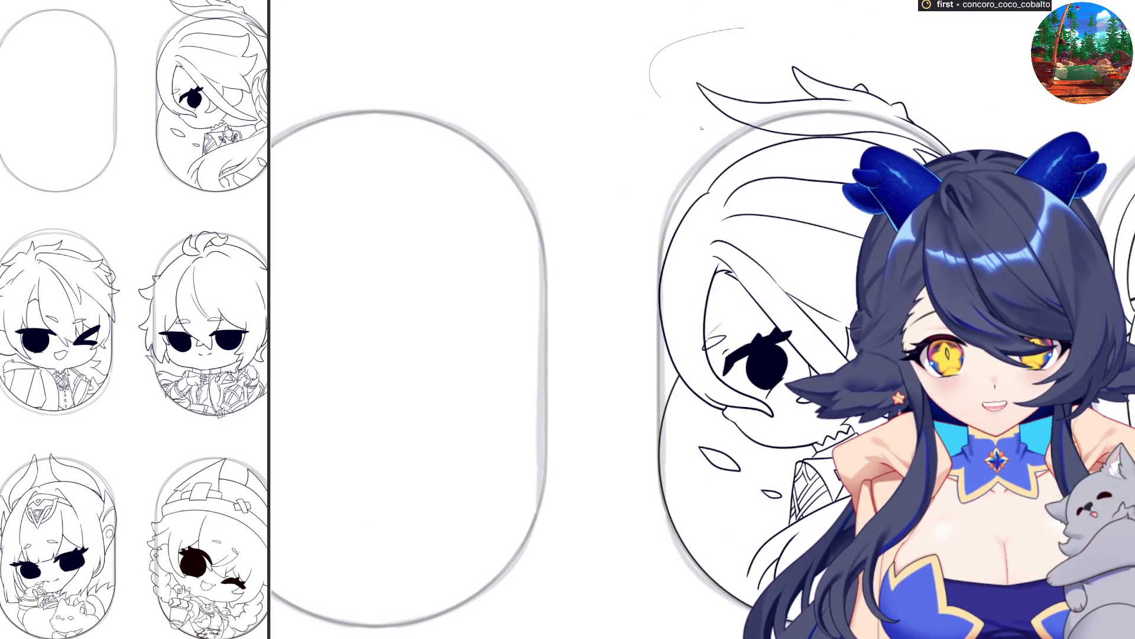
{"action": "left_click_drag", "start_coordinate": [701, 128], "coordinate": [805, 142]}
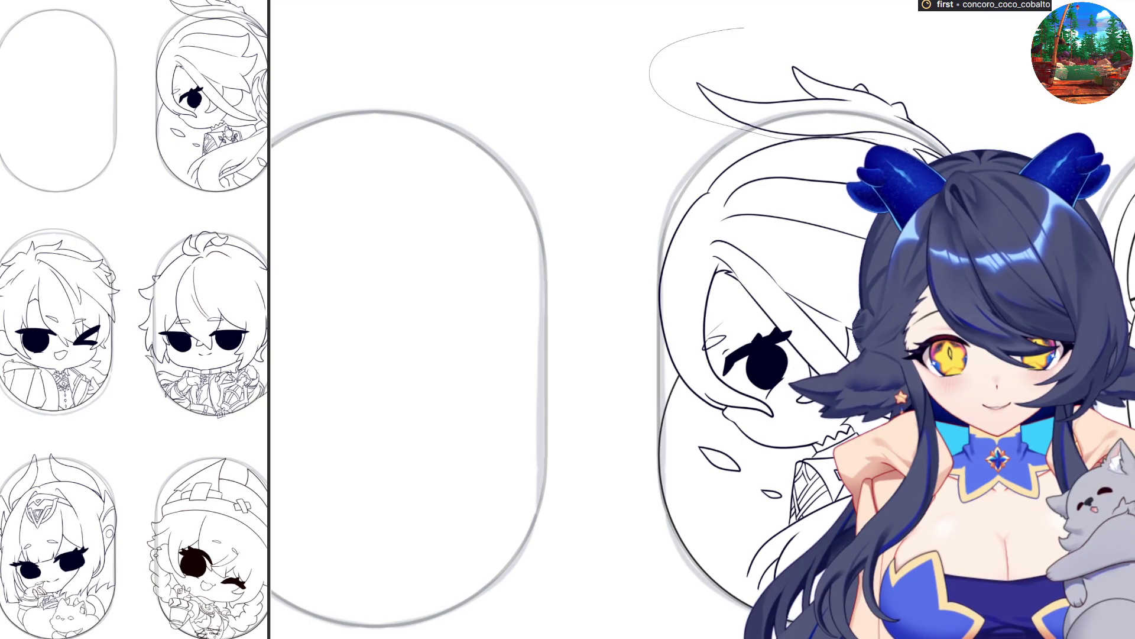
{"action": "mouse_move", "coordinate": [875, 77]}
{"action": "left_mouse_down"}
{"action": "mouse_move", "coordinate": [790, 25]}
{"action": "mouse_move", "coordinate": [744, 28]}
{"action": "left_mouse_up"}
{"action": "scroll", "coordinate": [733, 210], "scroll_direction": "up", "scroll_amount": 3}
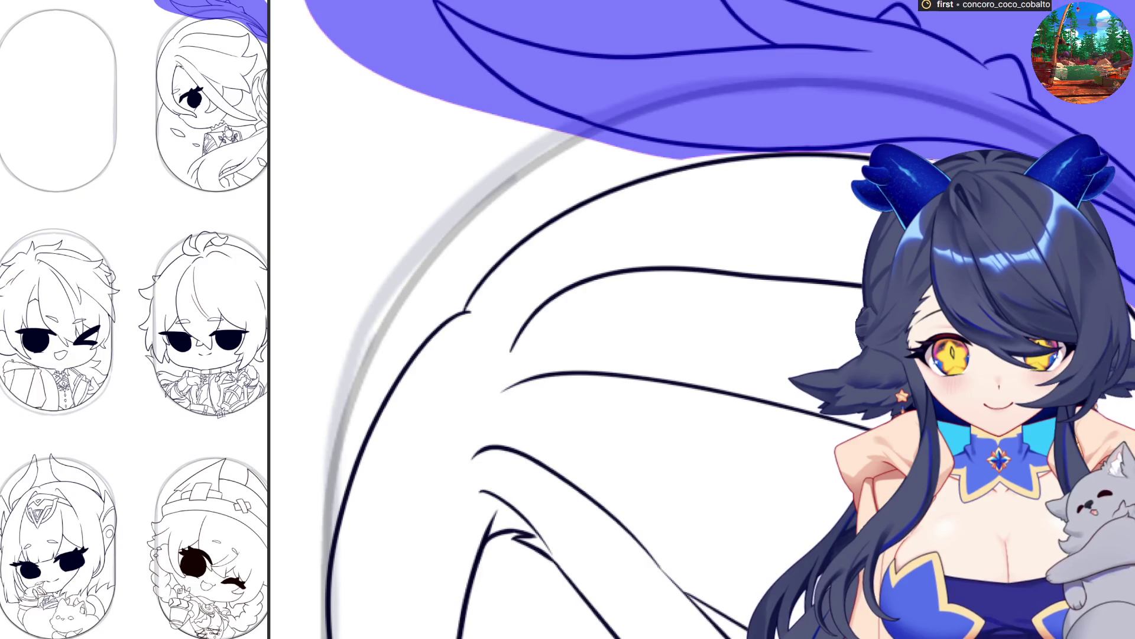
Flip the hair strand copy horizontally, move it to the chibi's lower left, and rotate it slightly.
{"action": "scroll", "coordinate": [760, 253], "scroll_direction": "down", "scroll_amount": 6}
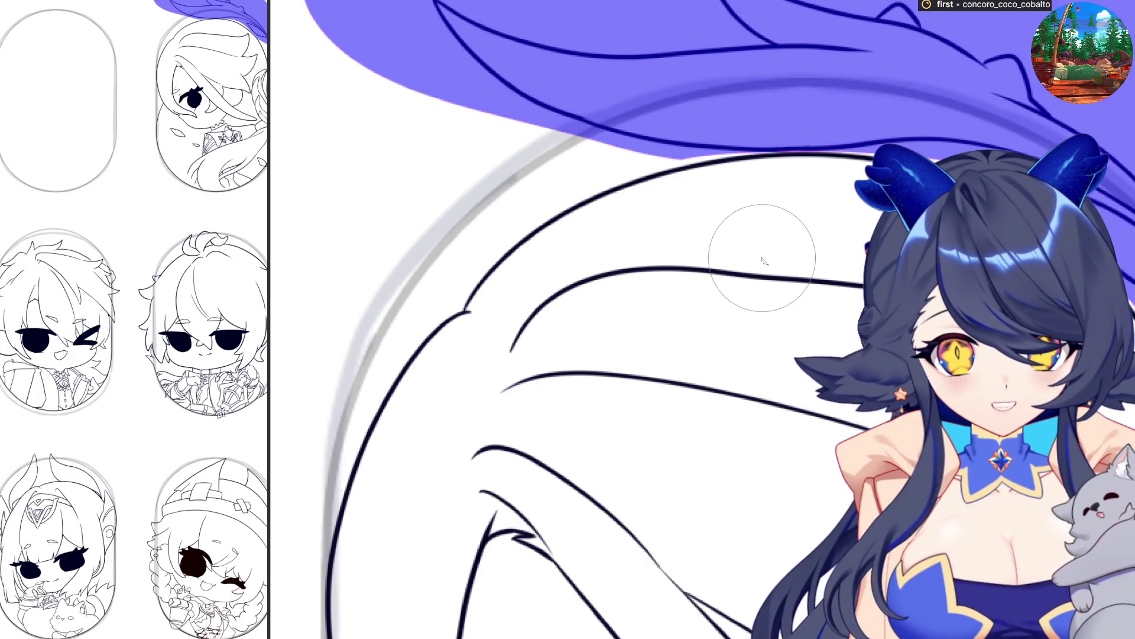
{"action": "key", "text": "ctrl+t"}
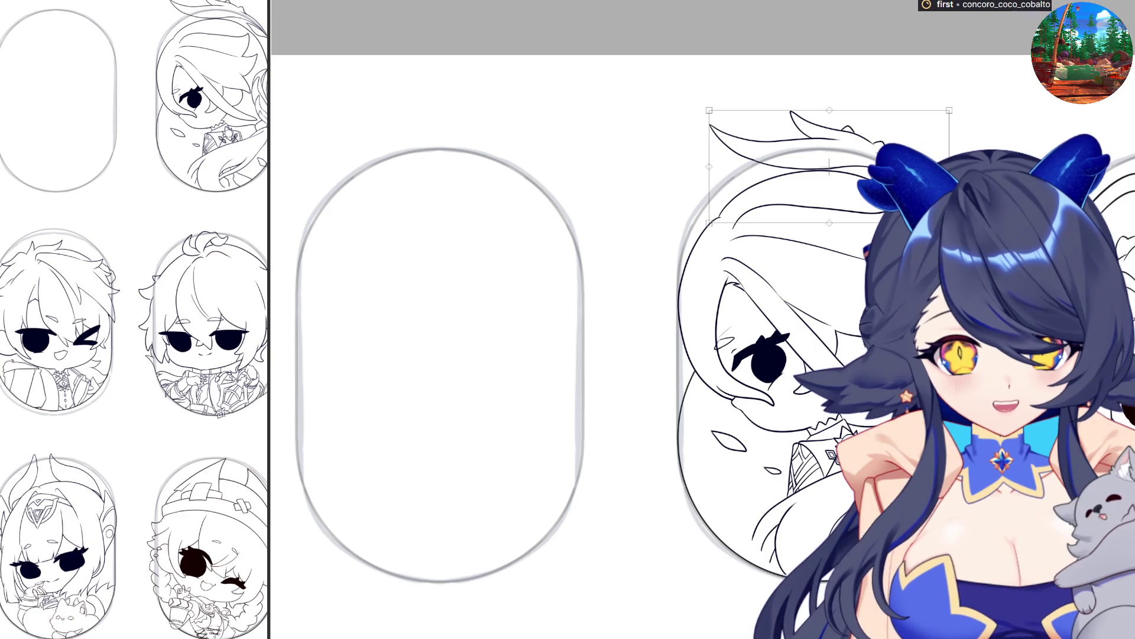
{"action": "key", "text": "h"}
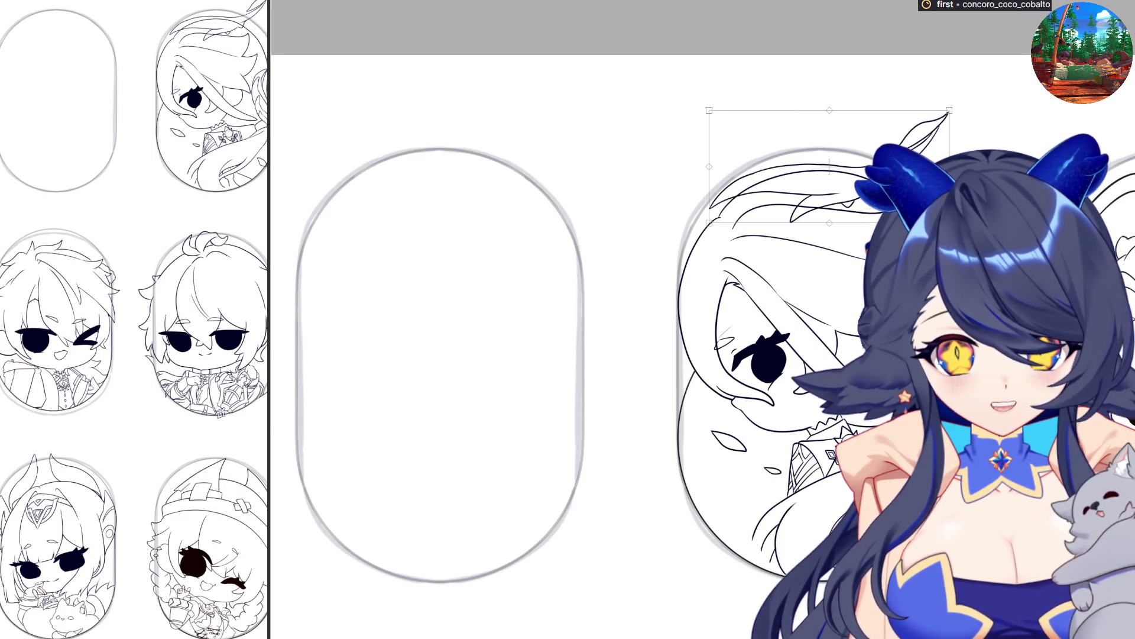
{"action": "left_click_drag", "start_coordinate": [829, 166], "coordinate": [829, 558]}
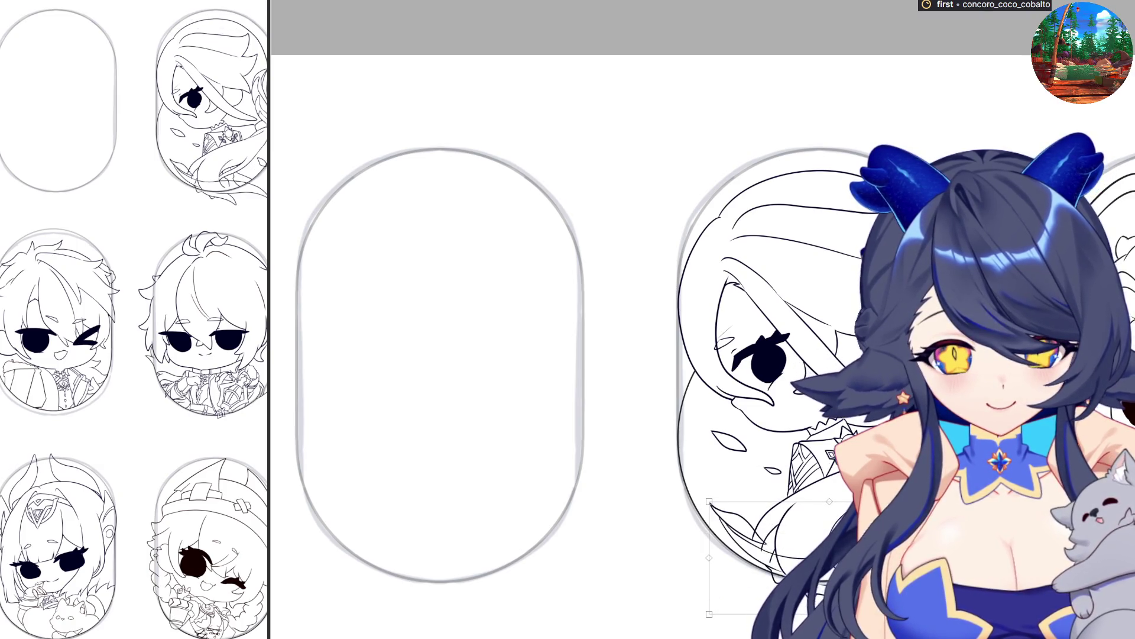
{"action": "left_click_drag", "start_coordinate": [769, 513], "coordinate": [785, 530]}
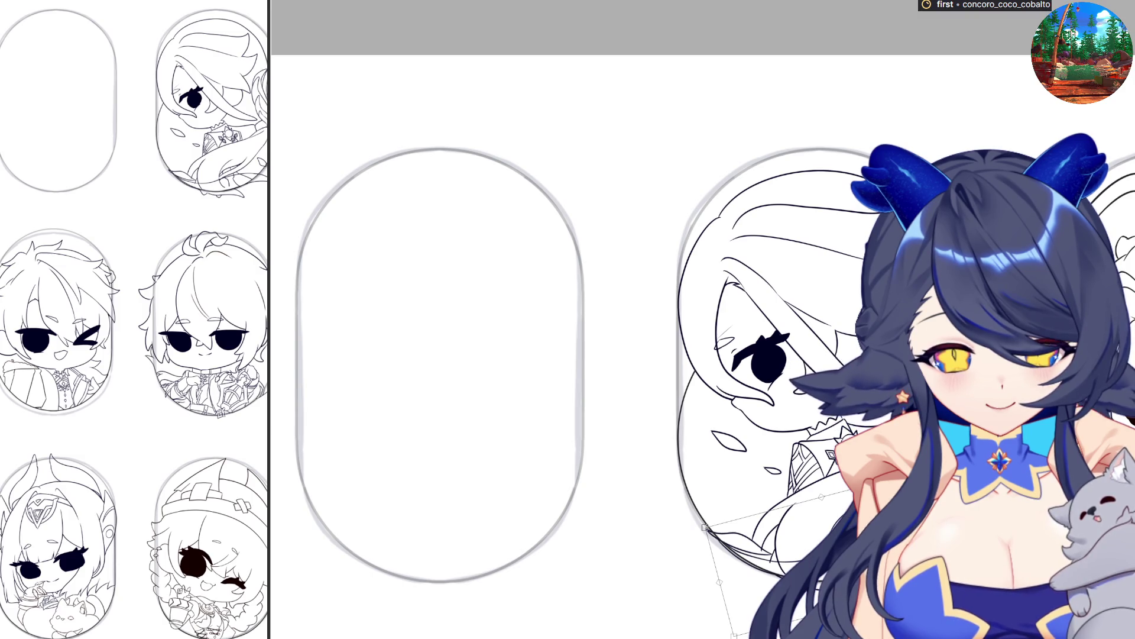
{"action": "key", "text": "Return"}
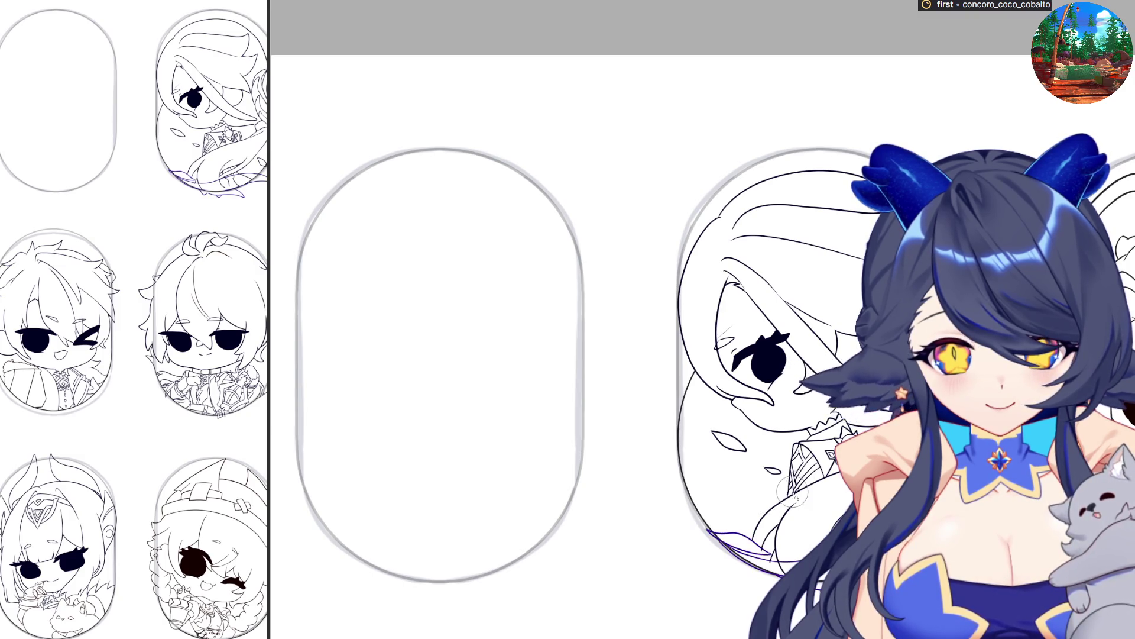
Undo a stray purple fill on the lower-left area and zoom in on the right chibi.
{"action": "key", "text": "ctrl+minus"}
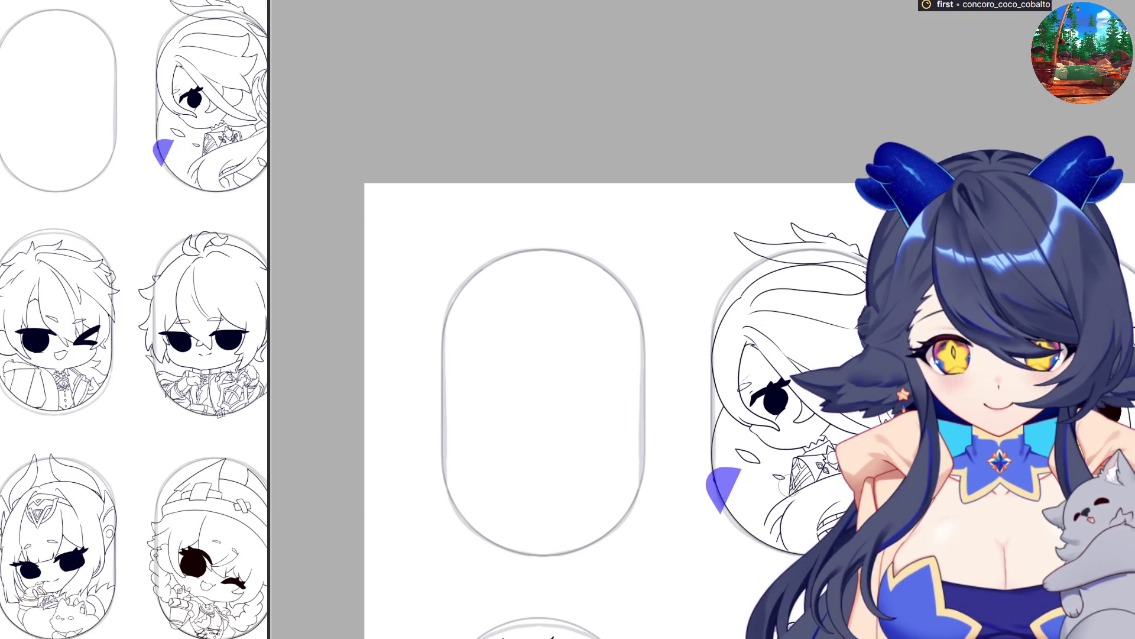
{"action": "left_click_drag", "start_coordinate": [704, 473], "coordinate": [786, 482]}
{"action": "key", "text": "ctrl+z"}
{"action": "key", "text": "ctrl+plus"}
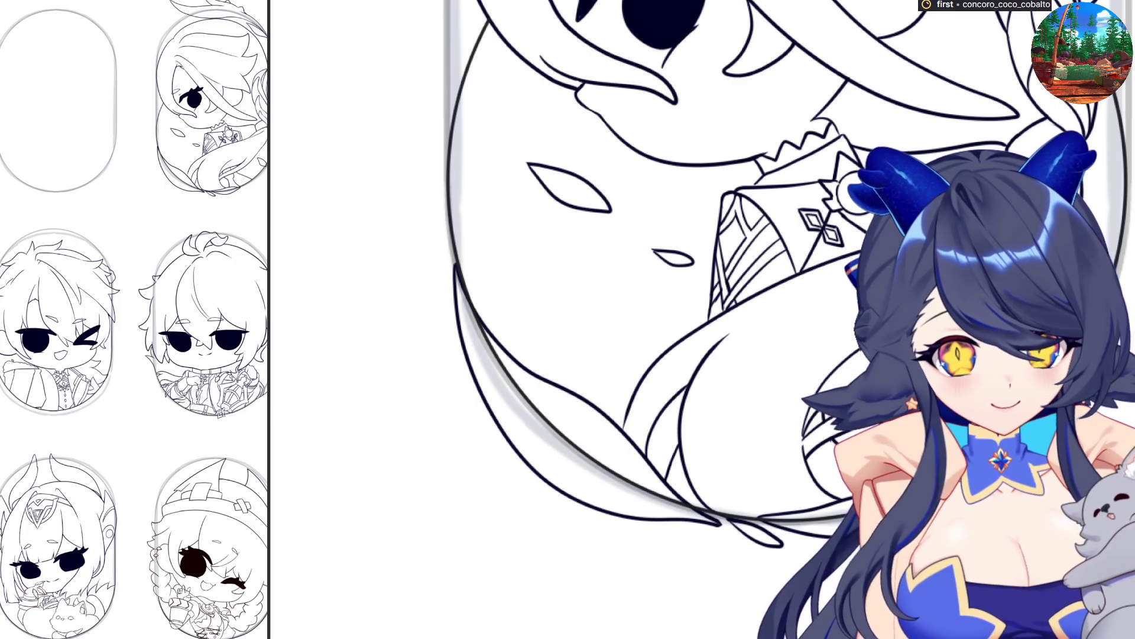
{"action": "key", "text": "ctrl+plus"}
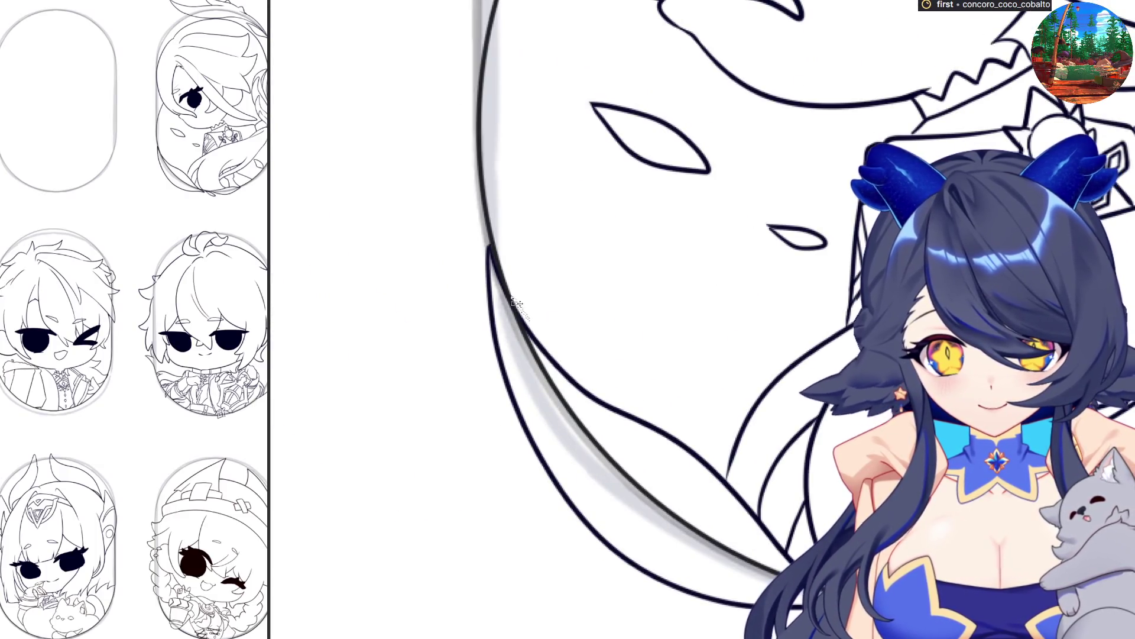
{"action": "mouse_move", "coordinate": [496, 301]}
{"action": "left_mouse_down"}
{"action": "mouse_move", "coordinate": [506, 366]}
{"action": "mouse_move", "coordinate": [727, 598]}
{"action": "left_mouse_up"}
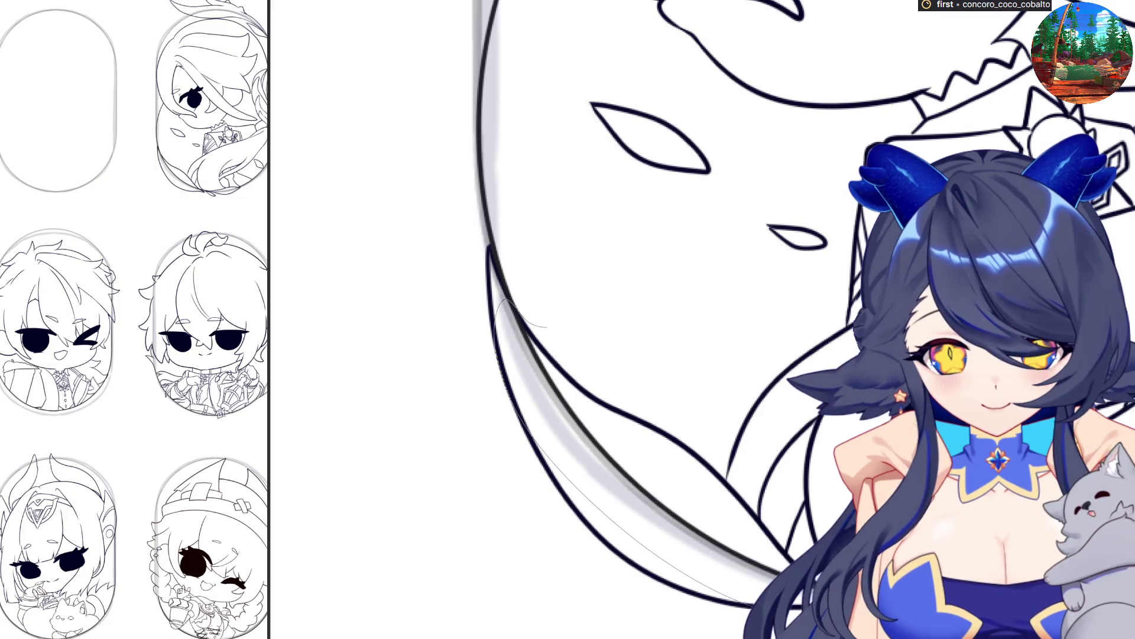
{"action": "key", "text": "ctrl+z"}
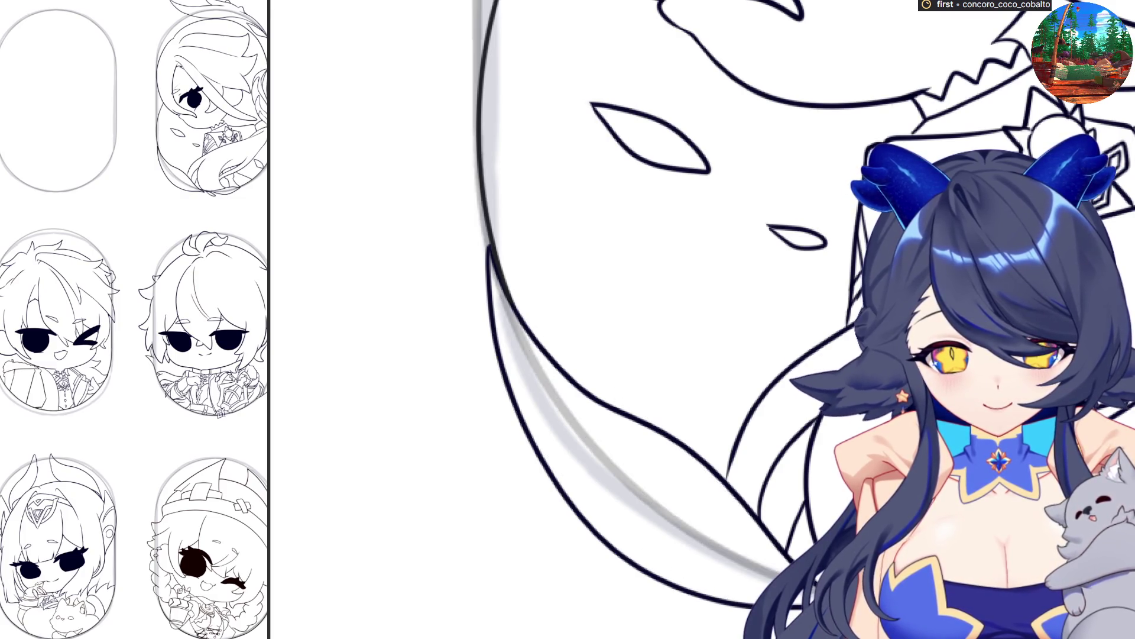
{"action": "scroll", "coordinate": [734, 553], "scroll_direction": "down", "scroll_amount": 5}
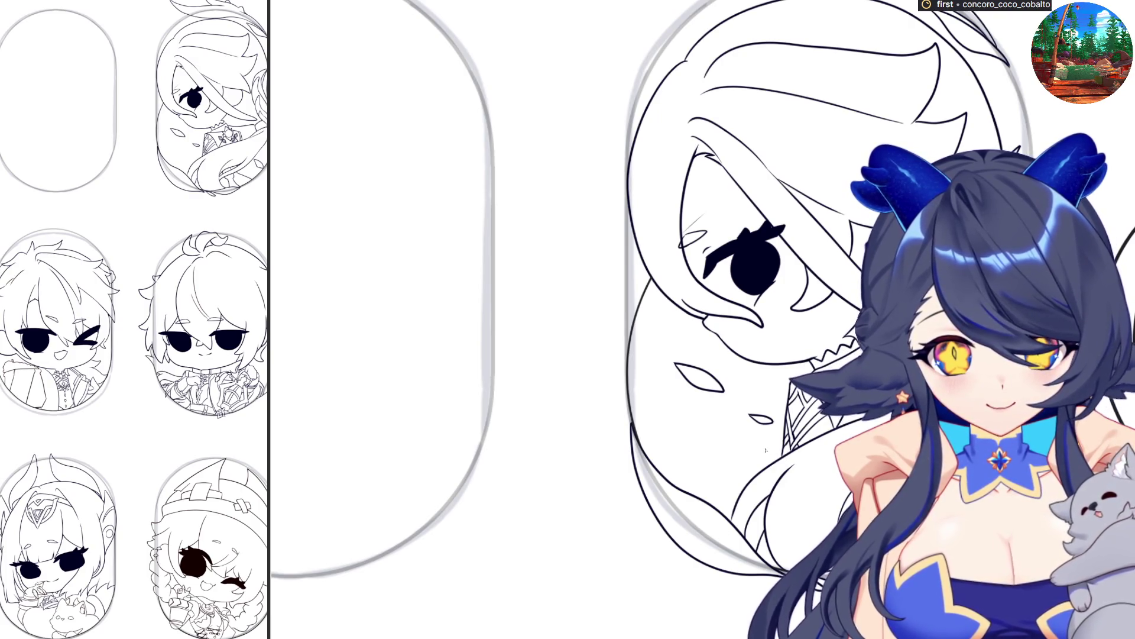
{"action": "scroll", "coordinate": [769, 456], "scroll_direction": "down", "scroll_amount": 2}
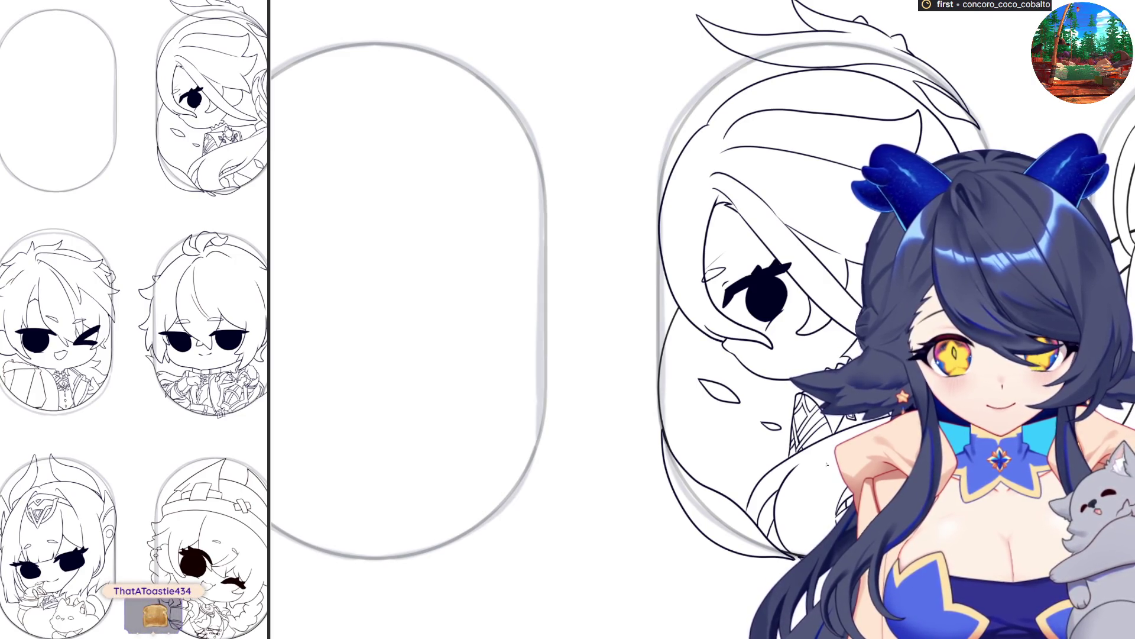
{"action": "scroll", "coordinate": [826, 465], "scroll_direction": "down", "scroll_amount": 6}
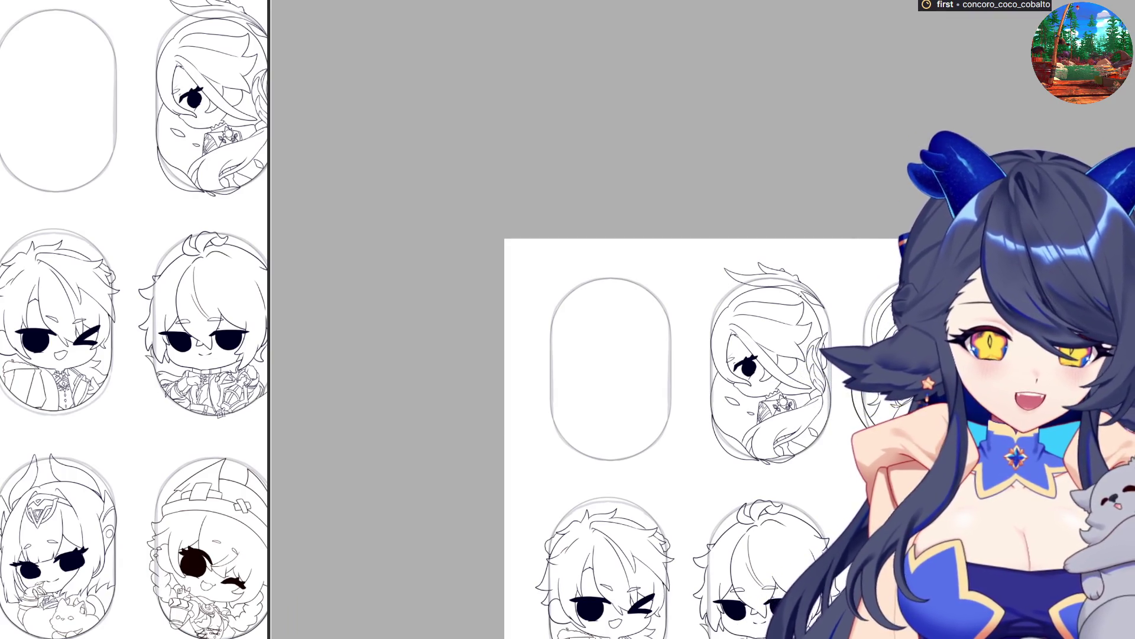
Draw a thin curved hair strand, undo it, and redraw it.
{"action": "scroll", "coordinate": [803, 262], "scroll_direction": "up", "scroll_amount": 5}
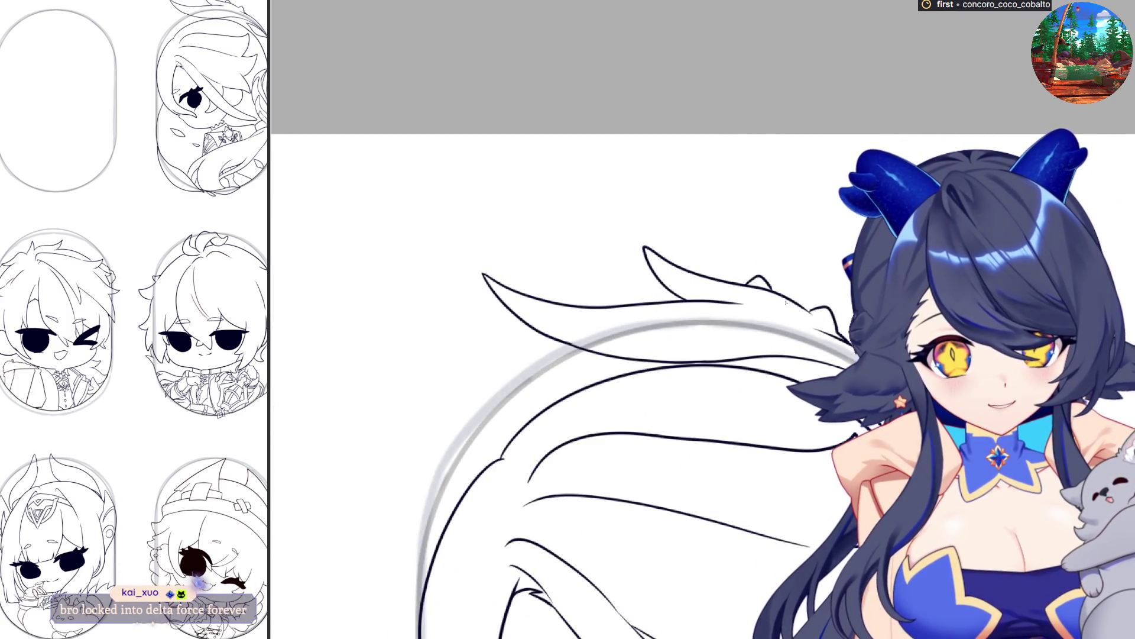
{"action": "scroll", "coordinate": [774, 273], "scroll_direction": "up", "scroll_amount": 3}
{"action": "scroll", "coordinate": [877, 329], "scroll_direction": "down", "scroll_amount": 3}
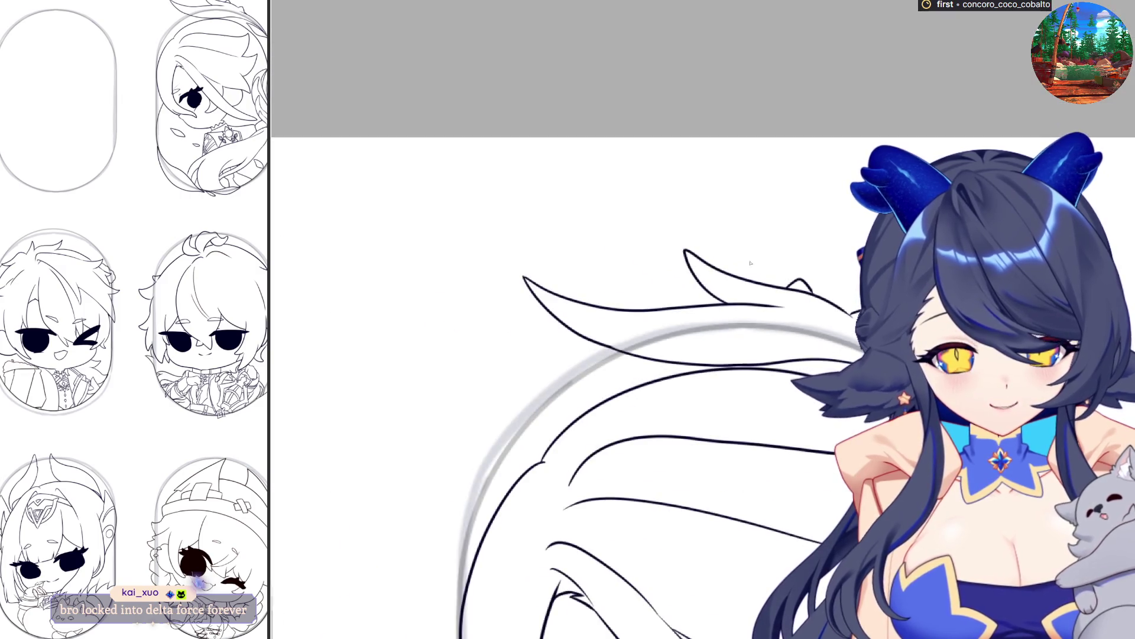
{"action": "left_click_drag", "start_coordinate": [708, 249], "coordinate": [518, 252]}
{"action": "key", "text": "ctrl+z"}
{"action": "mouse_move", "coordinate": [711, 216]}
{"action": "left_mouse_down"}
{"action": "mouse_move", "coordinate": [539, 261]}
{"action": "mouse_move", "coordinate": [533, 335]}
{"action": "mouse_move", "coordinate": [628, 371]}
{"action": "mouse_move", "coordinate": [757, 368]}
{"action": "mouse_move", "coordinate": [715, 216]}
{"action": "left_mouse_up"}
Delete the loose strokes inside the lasso selection and deselect.
{"action": "key", "text": "Delete"}
{"action": "scroll", "coordinate": [761, 296], "scroll_direction": "up", "scroll_amount": 2}
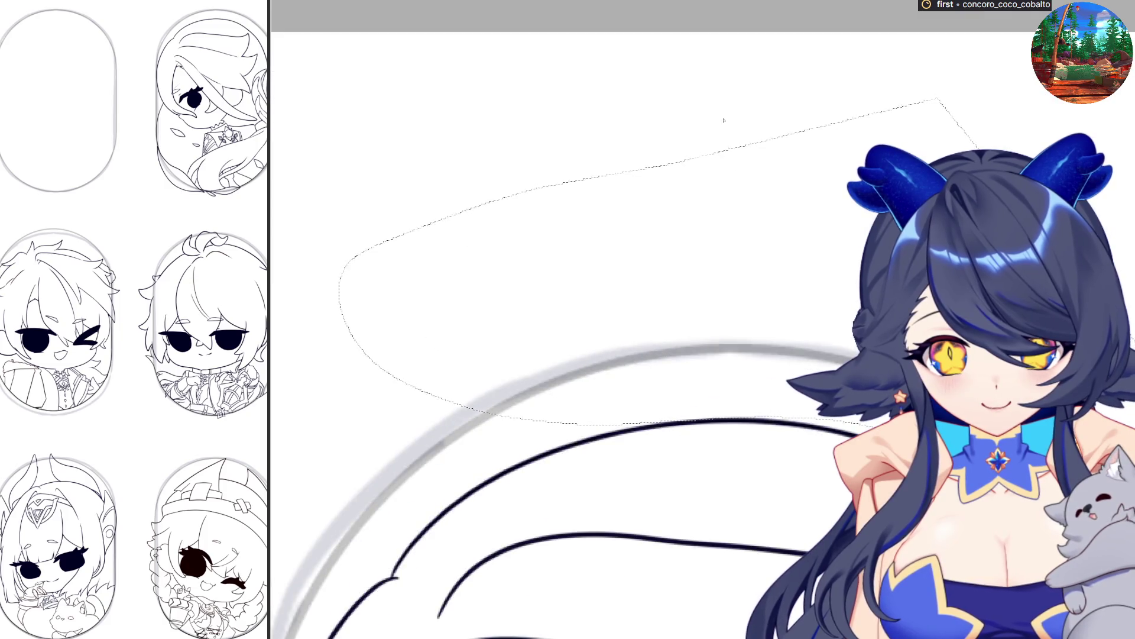
{"action": "key", "text": "ctrl+d"}
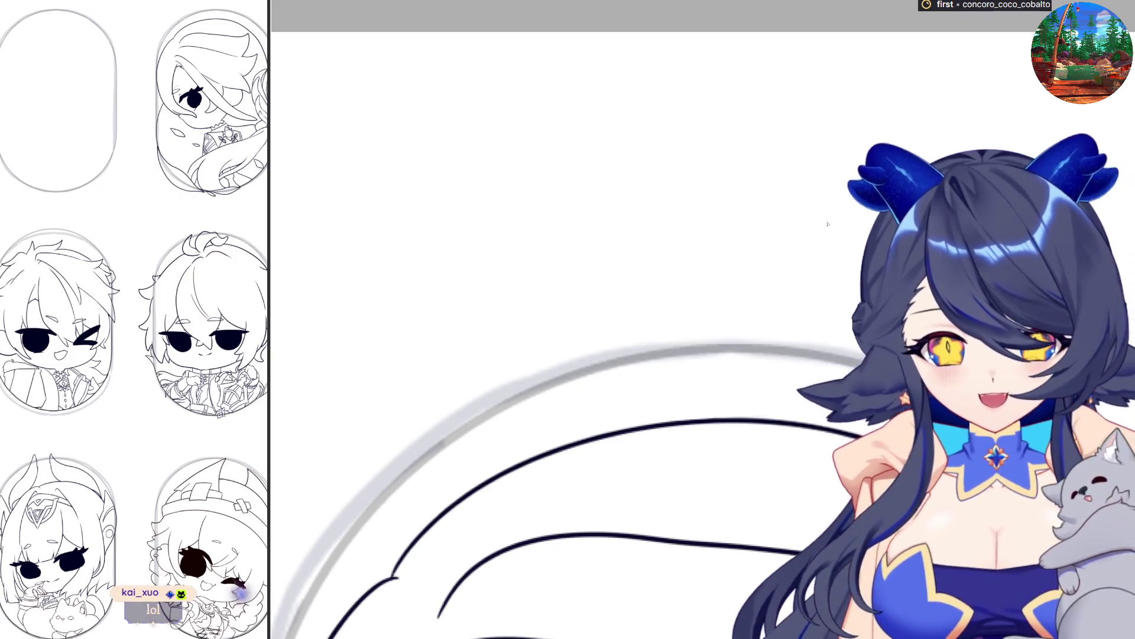
{"action": "scroll", "coordinate": [836, 224], "scroll_direction": "down", "scroll_amount": 3}
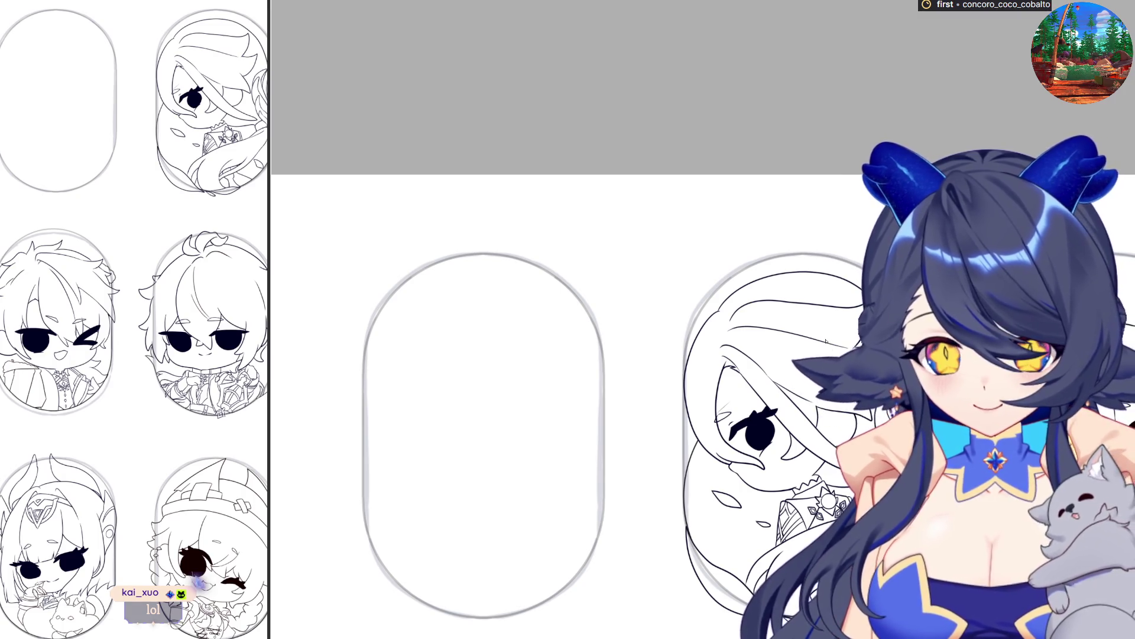
{"action": "scroll", "coordinate": [826, 341], "scroll_direction": "down", "scroll_amount": 3}
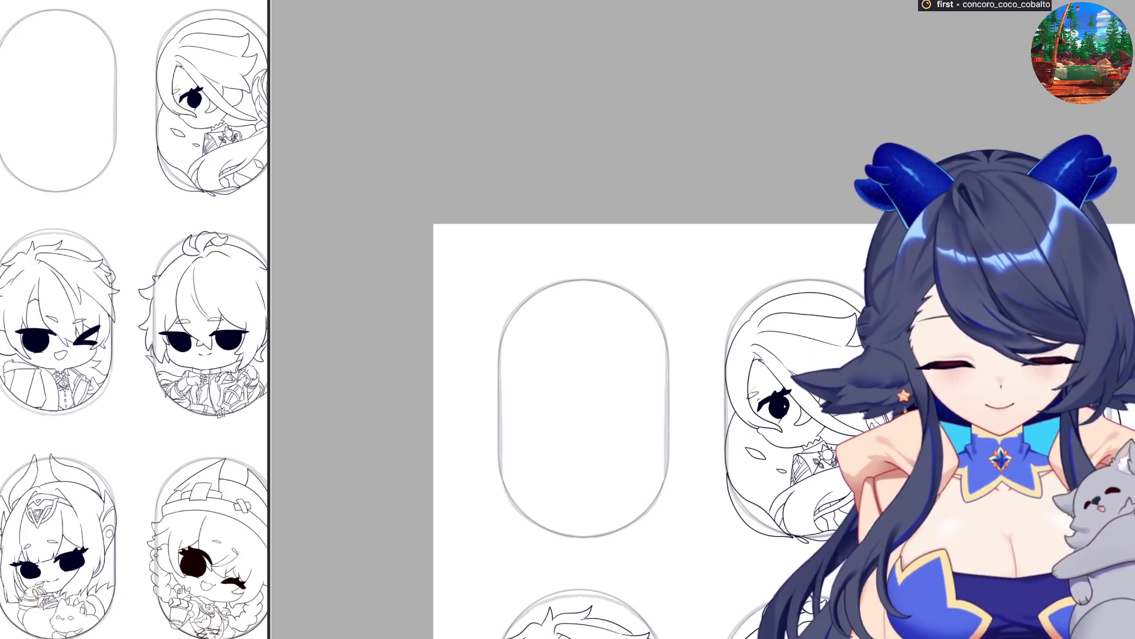
{"action": "scroll", "coordinate": [650, 367], "scroll_direction": "down", "scroll_amount": 3}
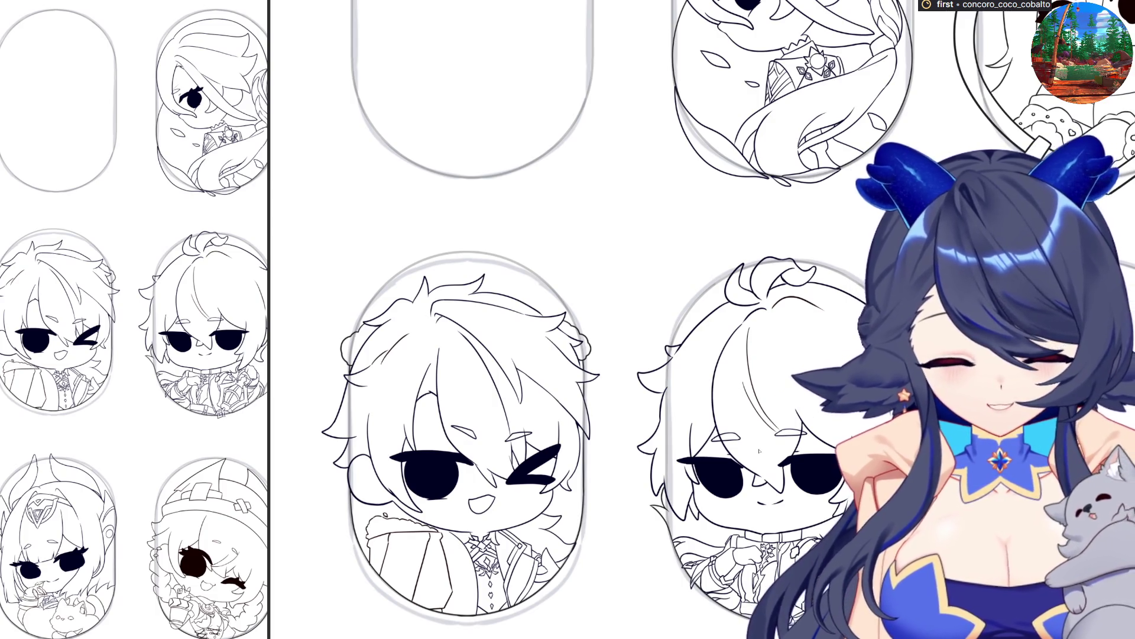
{"action": "scroll", "coordinate": [787, 414], "scroll_direction": "down", "scroll_amount": 3}
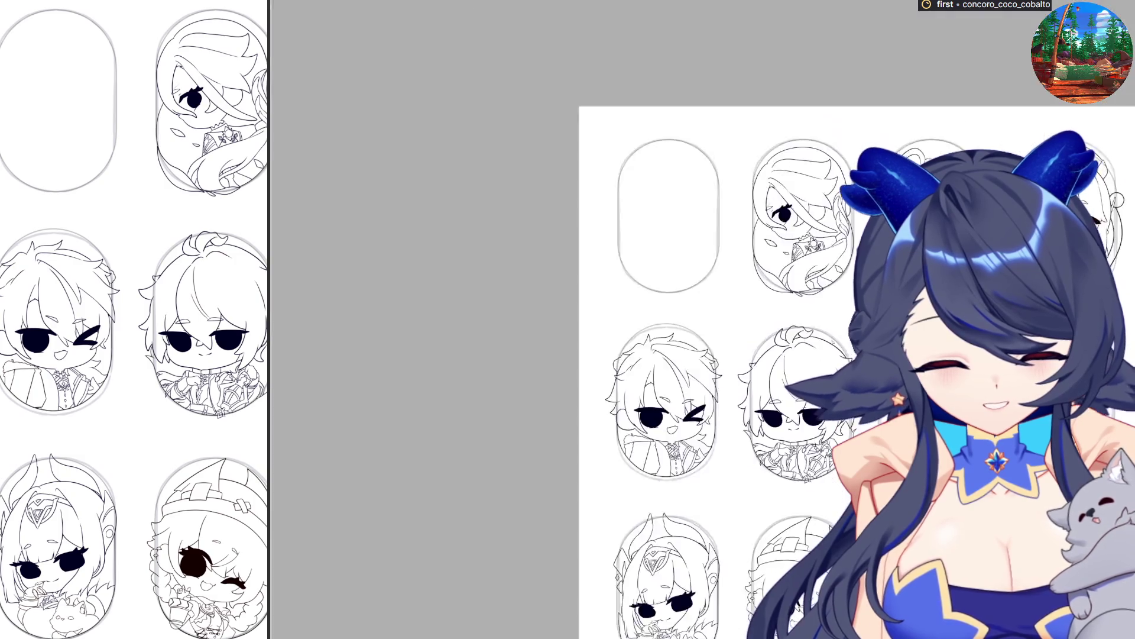
{"action": "scroll", "coordinate": [788, 414], "scroll_direction": "up", "scroll_amount": 3}
{"action": "scroll", "coordinate": [739, 573], "scroll_direction": "down", "scroll_amount": 3}
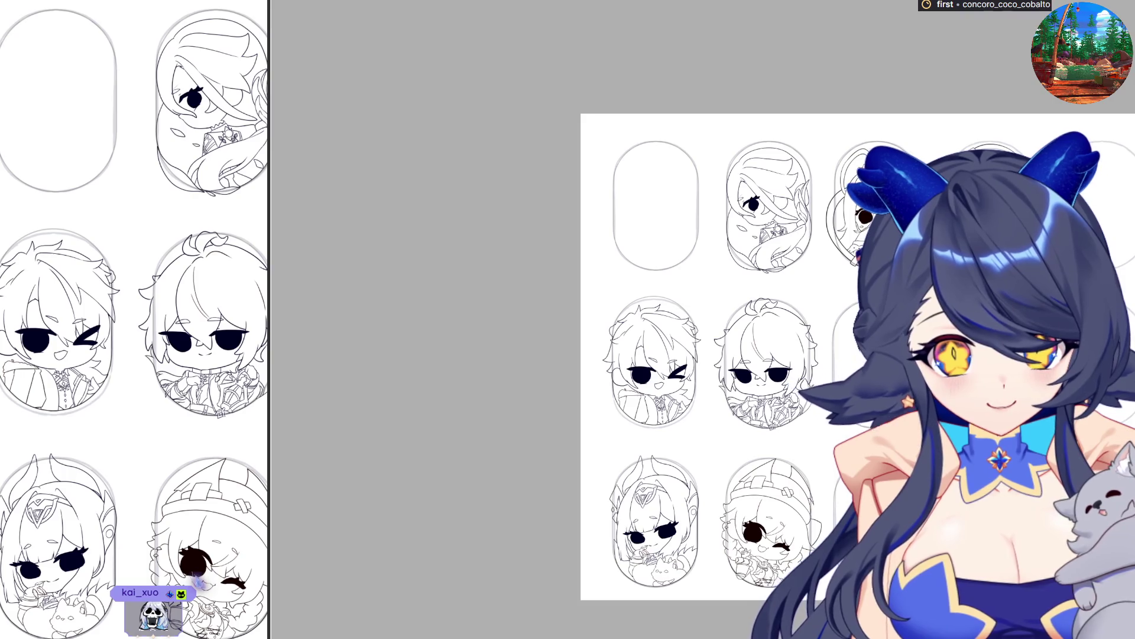
{"action": "scroll", "coordinate": [735, 284], "scroll_direction": "up", "scroll_amount": 1}
Show the pink sketch in the first badge and lasso-select it.
{"action": "key", "text": "ctrl+v"}
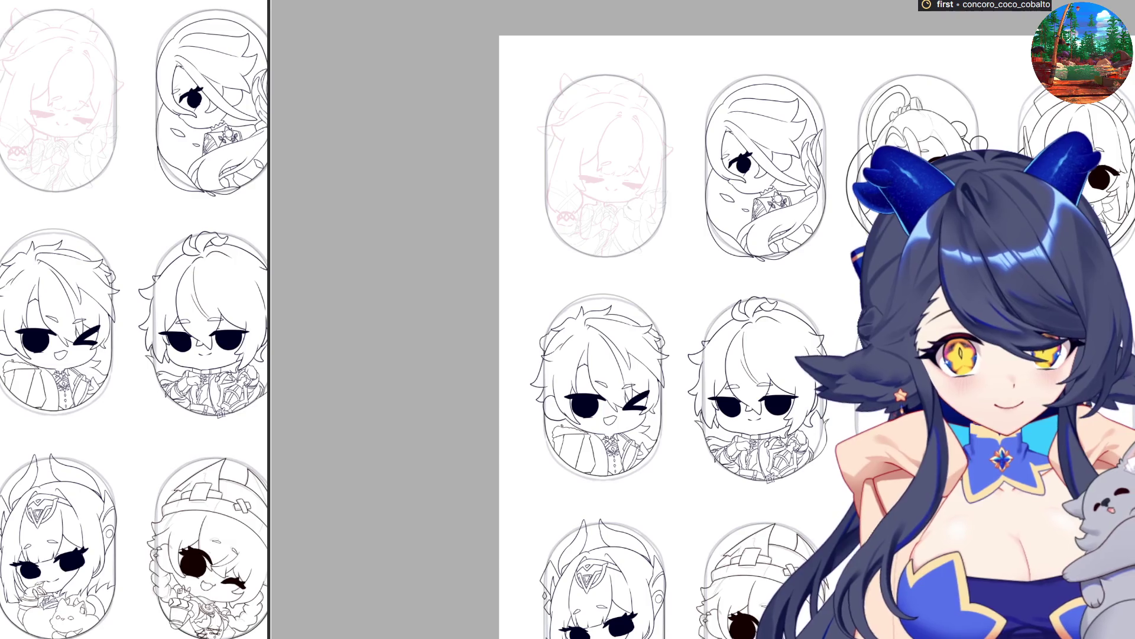
{"action": "scroll", "coordinate": [587, 62], "scroll_direction": "up", "scroll_amount": 3}
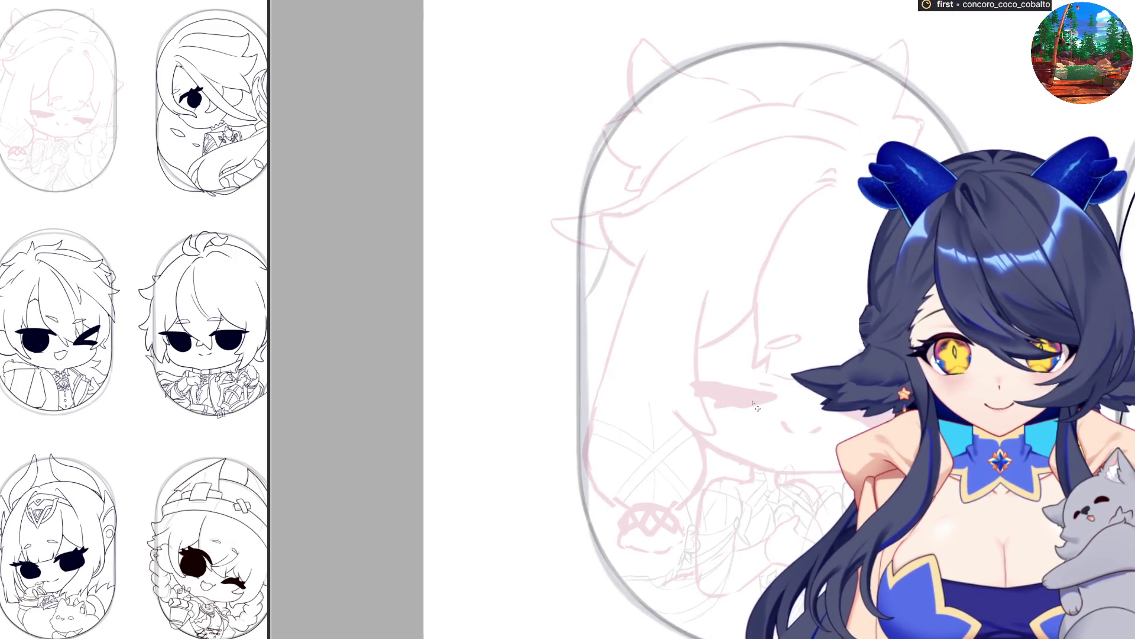
{"action": "scroll", "coordinate": [758, 408], "scroll_direction": "down", "scroll_amount": 2}
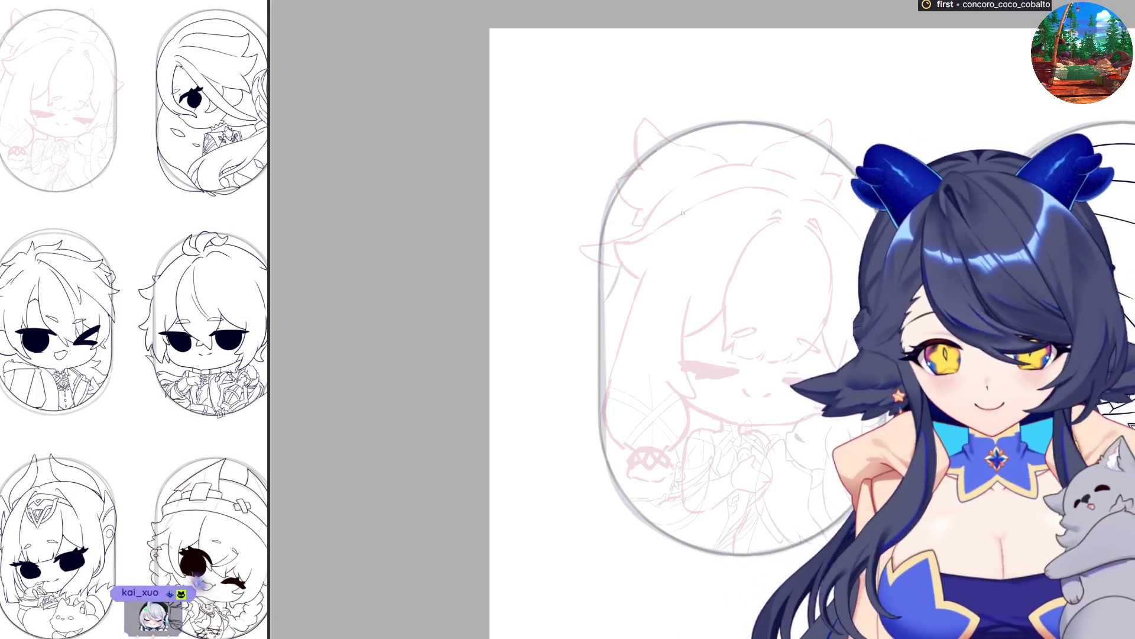
{"action": "mouse_move", "coordinate": [687, 97]}
{"action": "left_mouse_down"}
{"action": "mouse_move", "coordinate": [561, 153]}
{"action": "mouse_move", "coordinate": [565, 449]}
{"action": "mouse_move", "coordinate": [641, 495]}
{"action": "left_mouse_up"}
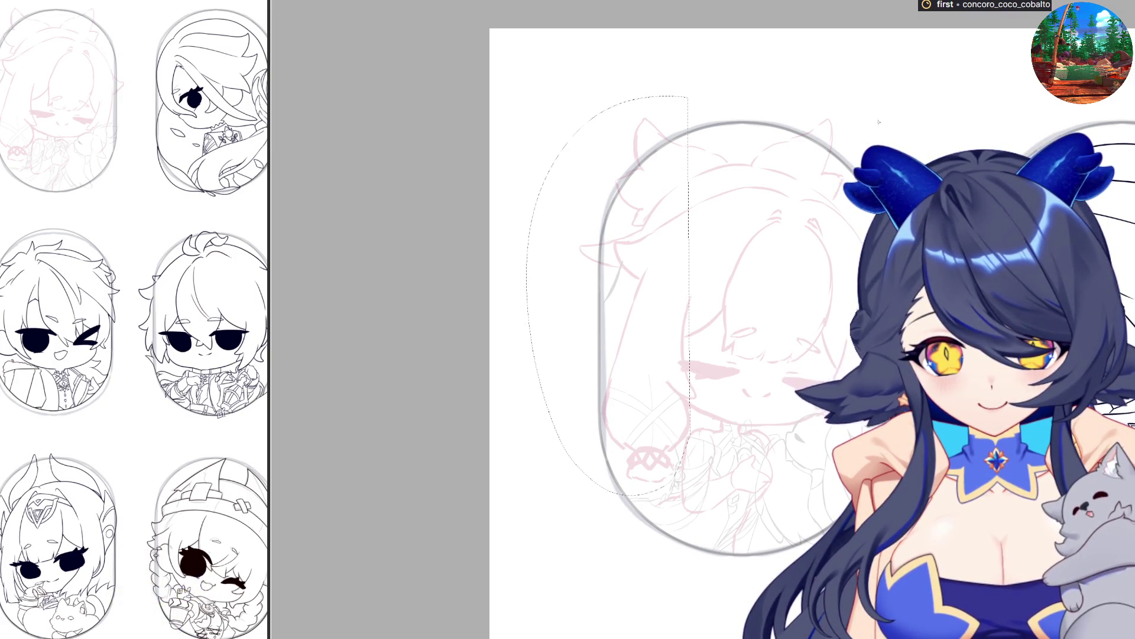
{"action": "key", "text": "ctrl+z"}
{"action": "mouse_move", "coordinate": [759, 72]}
{"action": "left_mouse_down"}
{"action": "mouse_move", "coordinate": [573, 155]}
{"action": "mouse_move", "coordinate": [565, 455]}
{"action": "mouse_move", "coordinate": [658, 490]}
{"action": "mouse_move", "coordinate": [688, 440]}
{"action": "mouse_move", "coordinate": [729, 425]}
{"action": "mouse_move", "coordinate": [799, 429]}
{"action": "left_mouse_up"}
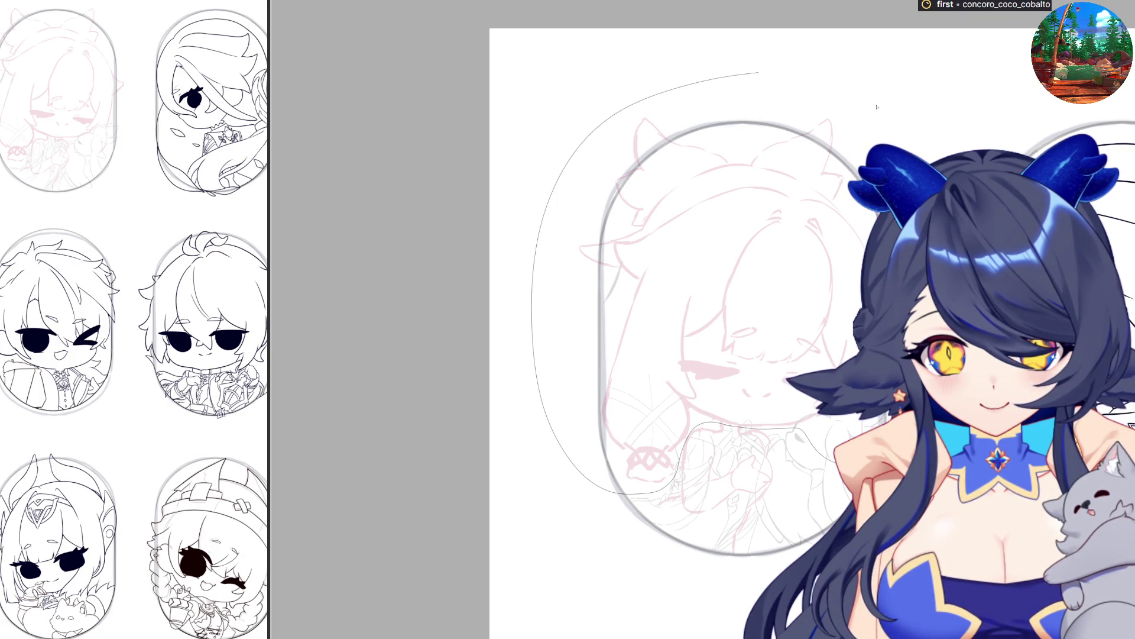
{"action": "left_click_drag", "start_coordinate": [877, 107], "coordinate": [849, 84]}
Try resizing and lowering the sketch, cancel the transform, and mirror the canvas horizontally.
{"action": "key", "text": "ctrl+t"}
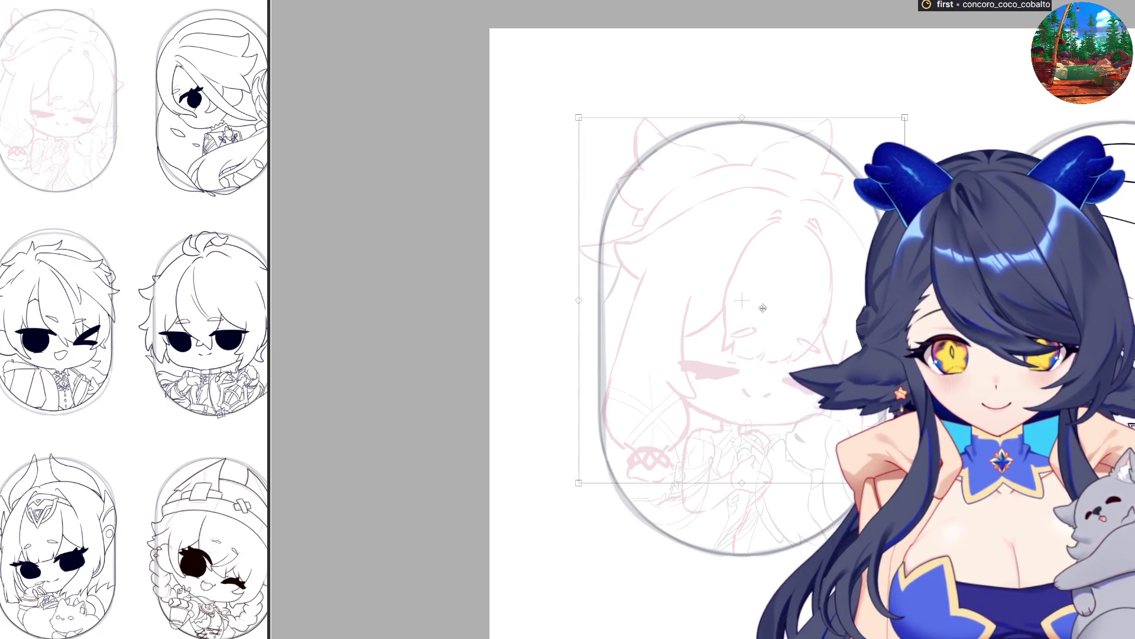
{"action": "mouse_move", "coordinate": [578, 285]}
{"action": "left_mouse_down"}
{"action": "mouse_move", "coordinate": [564, 282]}
{"action": "mouse_move", "coordinate": [601, 297]}
{"action": "left_mouse_up"}
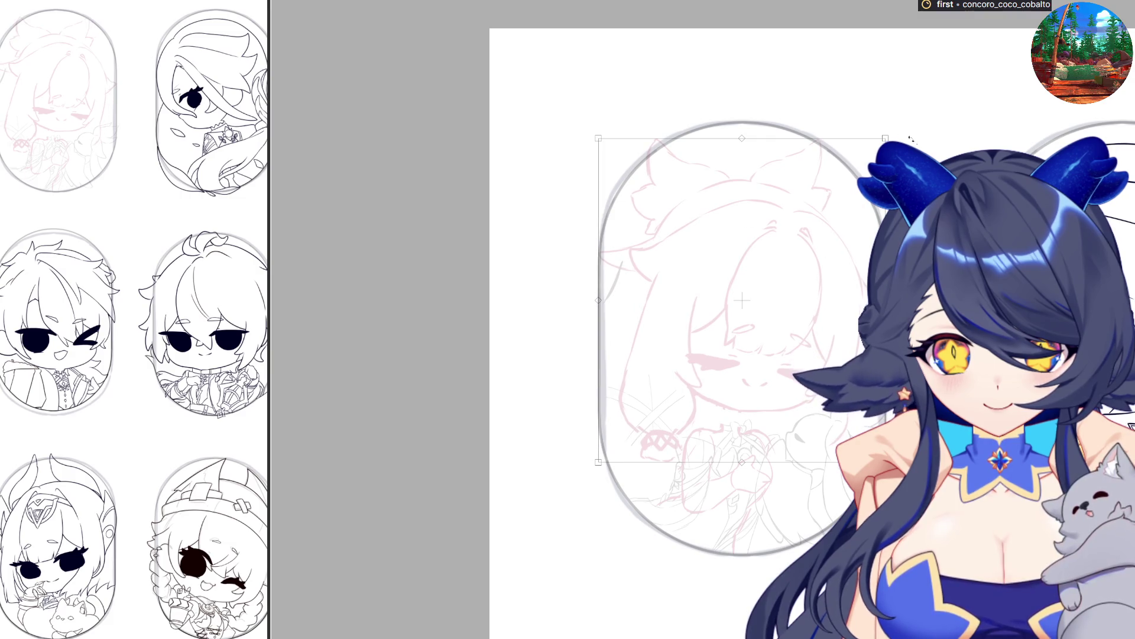
{"action": "left_click_drag", "start_coordinate": [742, 139], "coordinate": [741, 146]}
{"action": "left_click_drag", "start_coordinate": [729, 232], "coordinate": [730, 246]}
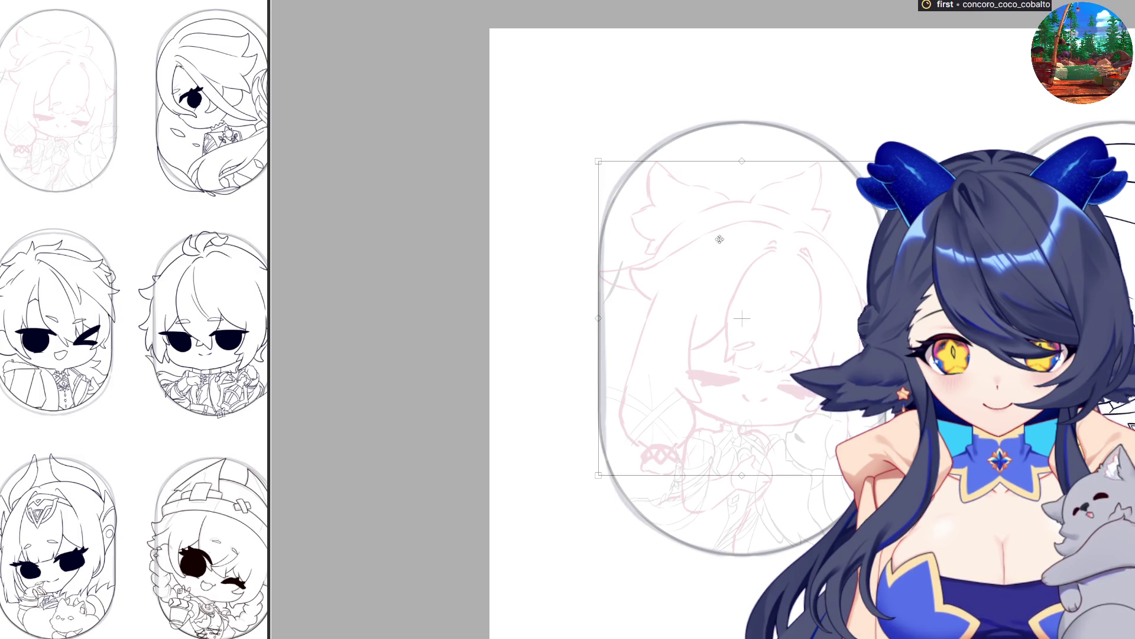
{"action": "key", "text": "Escape"}
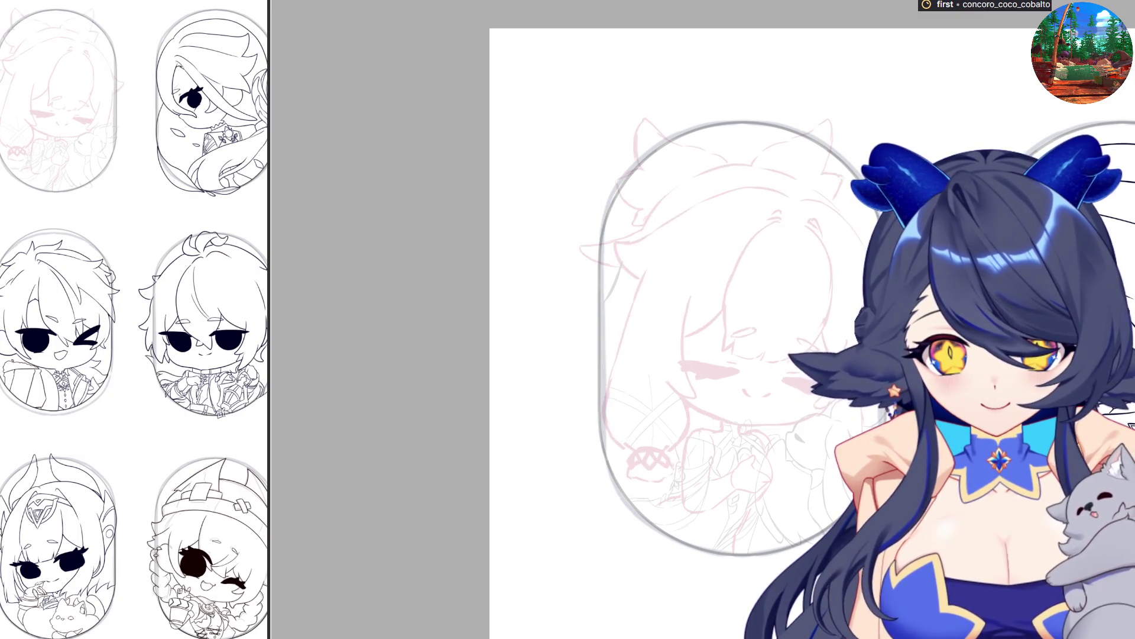
{"action": "key", "text": "h"}
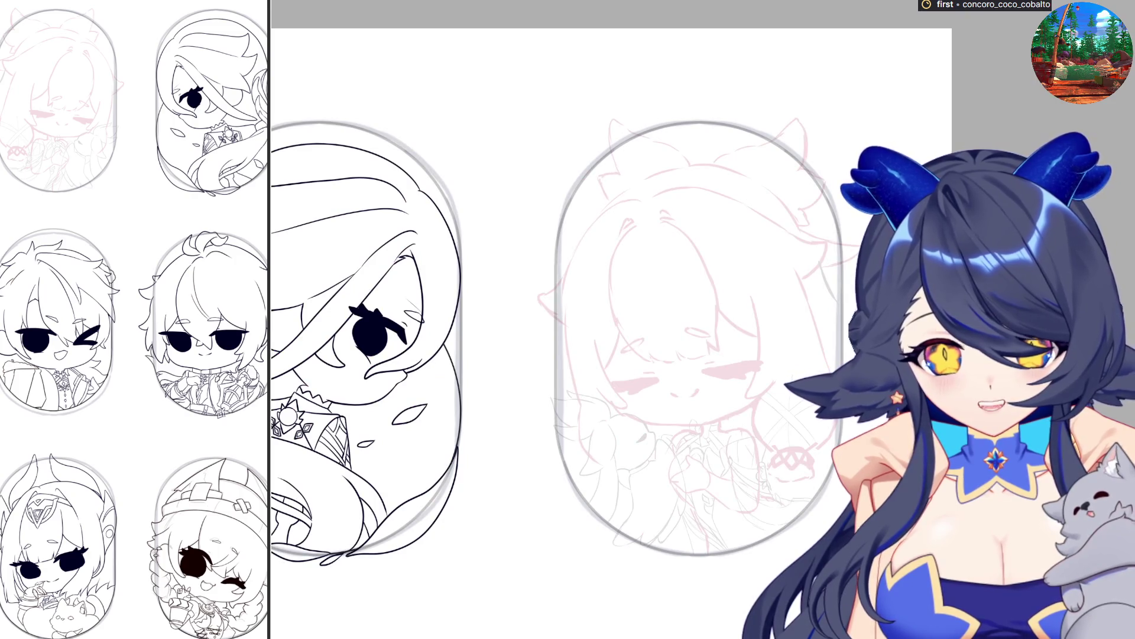
{"action": "scroll", "coordinate": [476, 320], "scroll_direction": "down", "scroll_amount": 1}
{"action": "scroll", "coordinate": [612, 355], "scroll_direction": "down", "scroll_amount": 4}
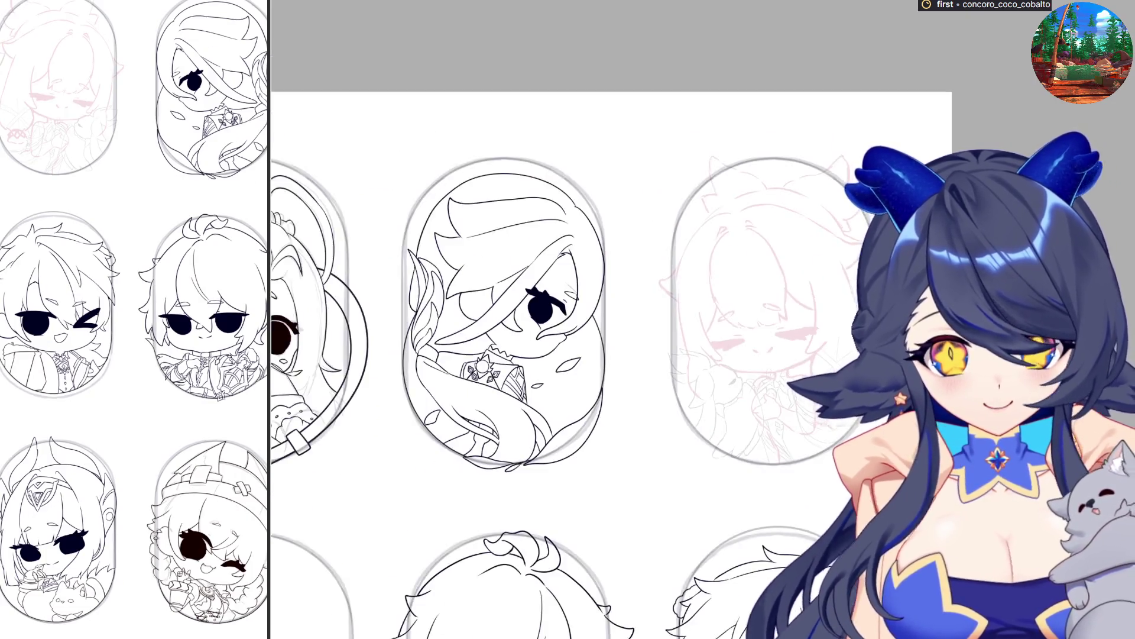
{"action": "scroll", "coordinate": [523, 320], "scroll_direction": "up", "scroll_amount": 2}
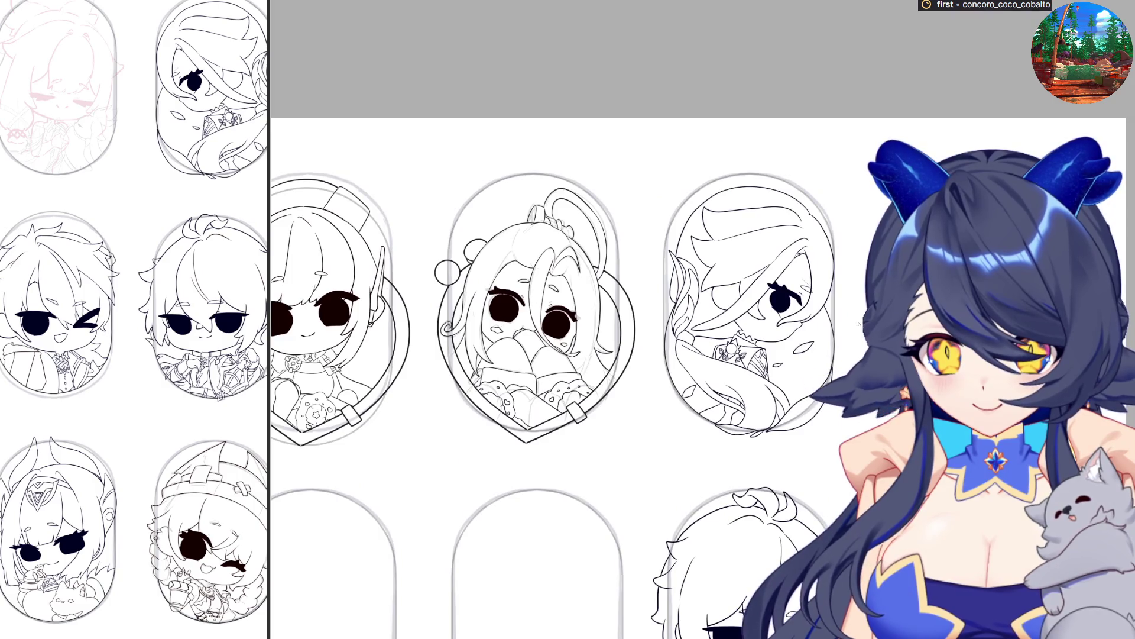
{"action": "scroll", "coordinate": [859, 324], "scroll_direction": "down", "scroll_amount": 1}
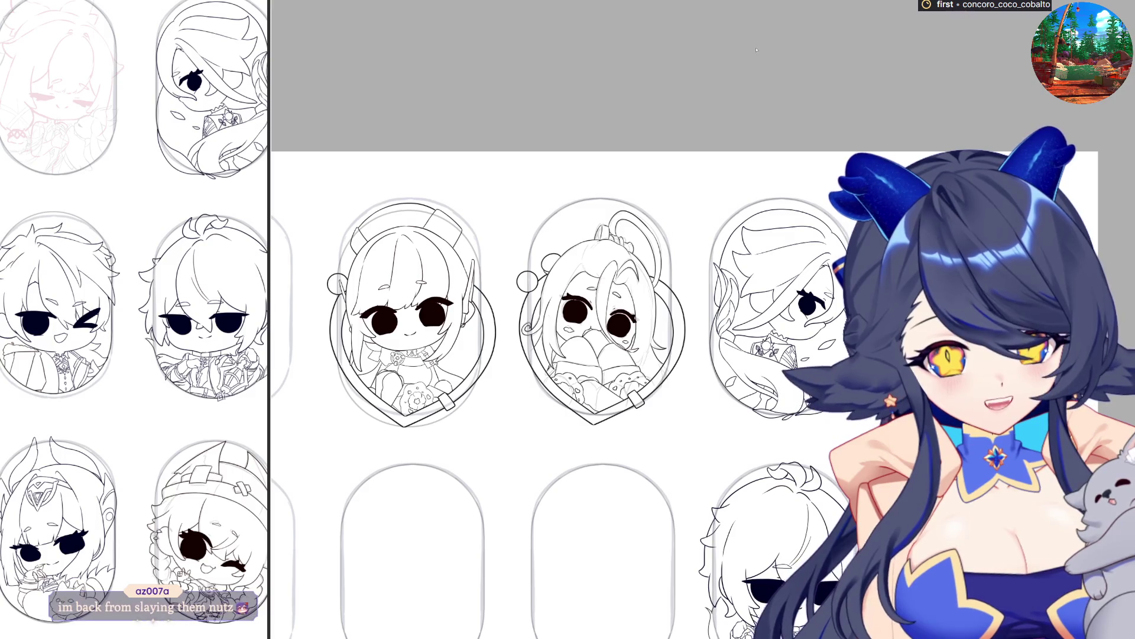
{"action": "scroll", "coordinate": [863, 80], "scroll_direction": "down", "scroll_amount": 1}
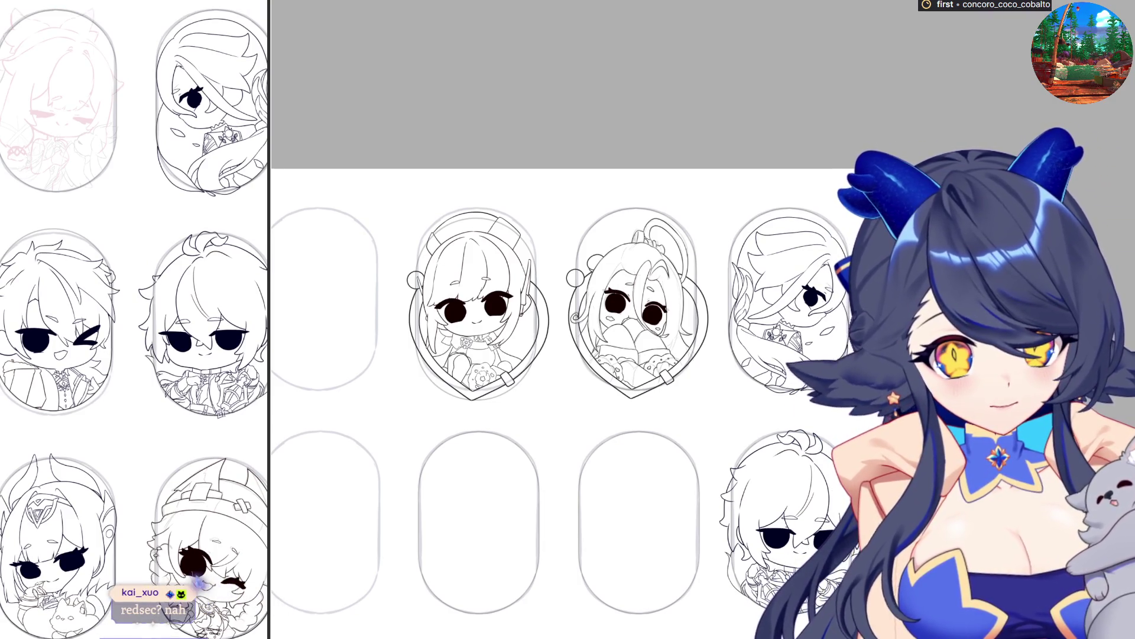
Zoom in and out on the heart-framed badge to inspect the inked chibi with solid dark eyes.
{"action": "scroll", "coordinate": [802, 188], "scroll_direction": "down", "scroll_amount": 1}
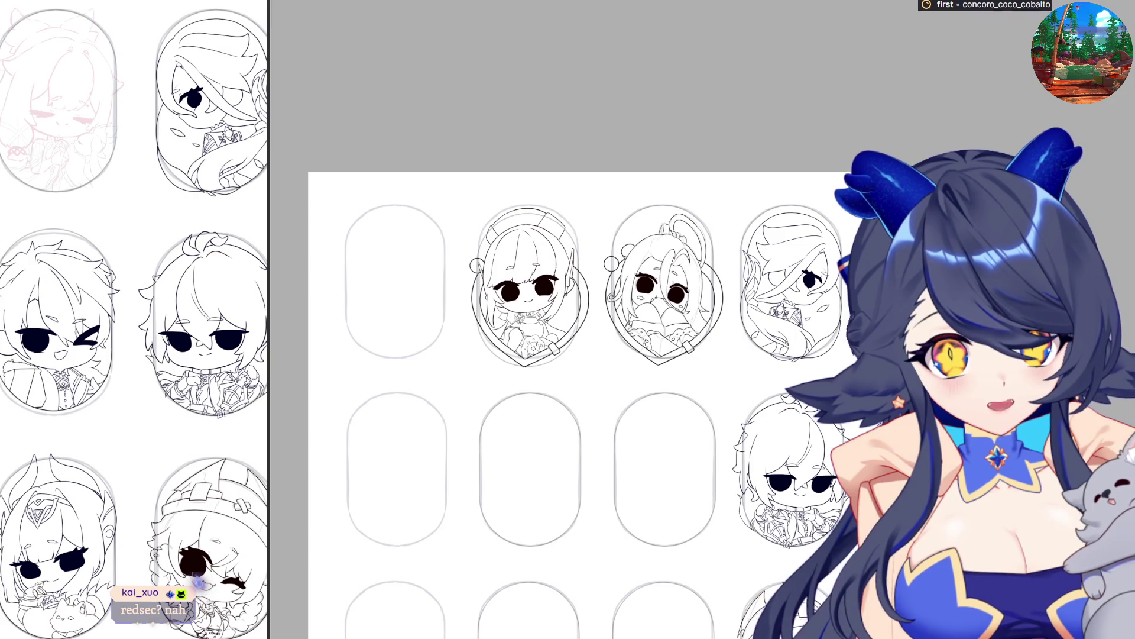
{"action": "scroll", "coordinate": [434, 337], "scroll_direction": "up", "scroll_amount": 3}
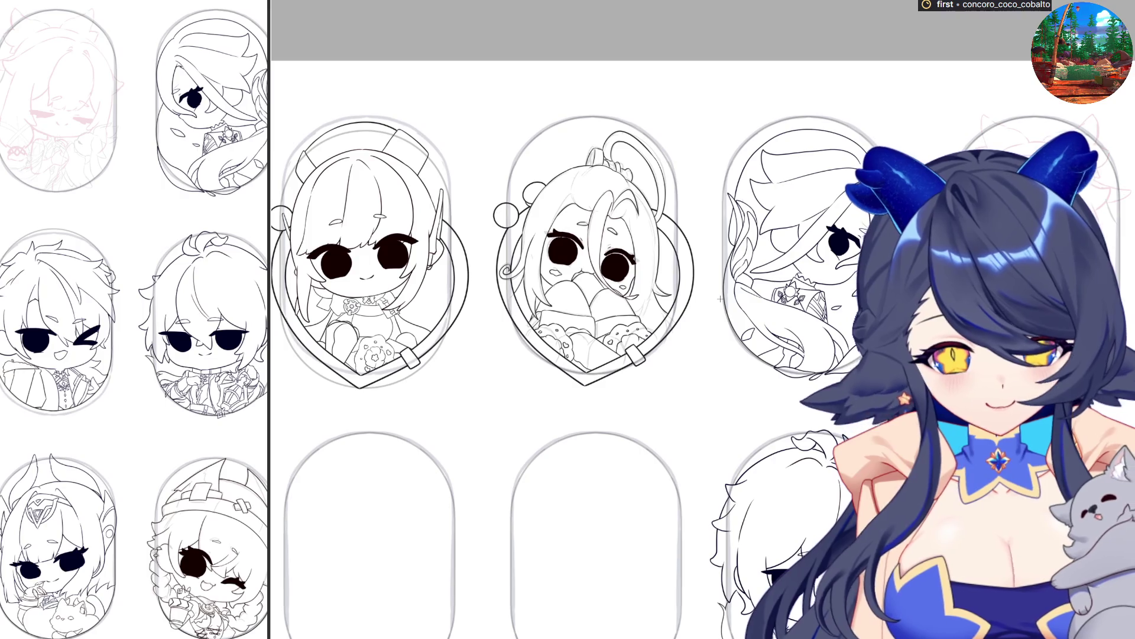
{"action": "scroll", "coordinate": [715, 329], "scroll_direction": "down", "scroll_amount": 5}
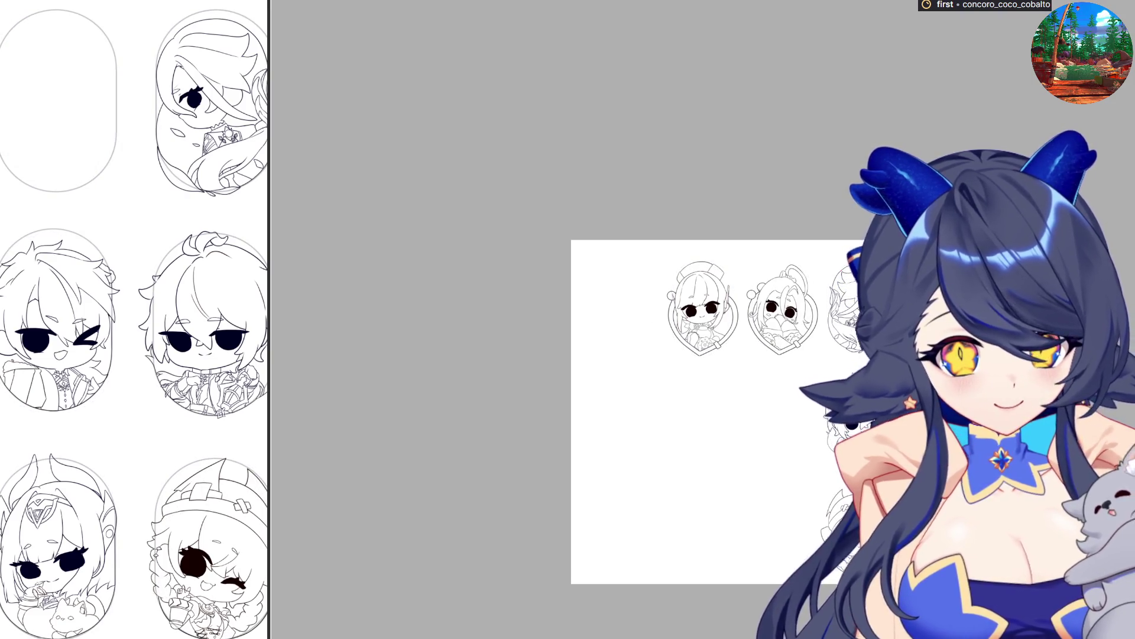
{"action": "scroll", "coordinate": [816, 419], "scroll_direction": "up", "scroll_amount": 5}
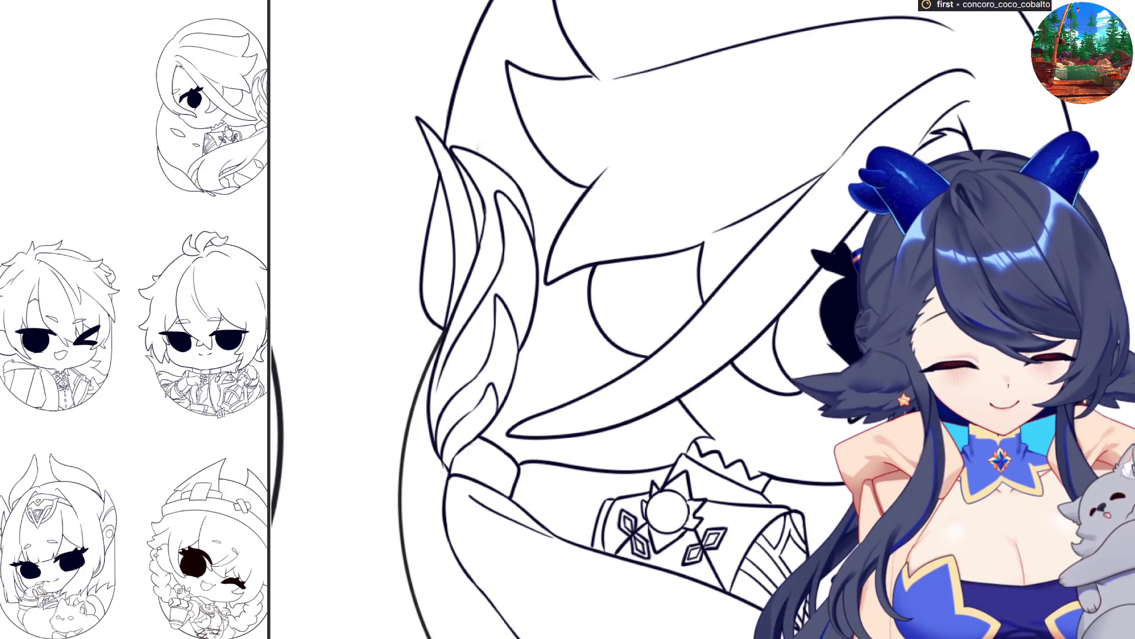
{"action": "scroll", "coordinate": [978, 363], "scroll_direction": "down", "scroll_amount": 3}
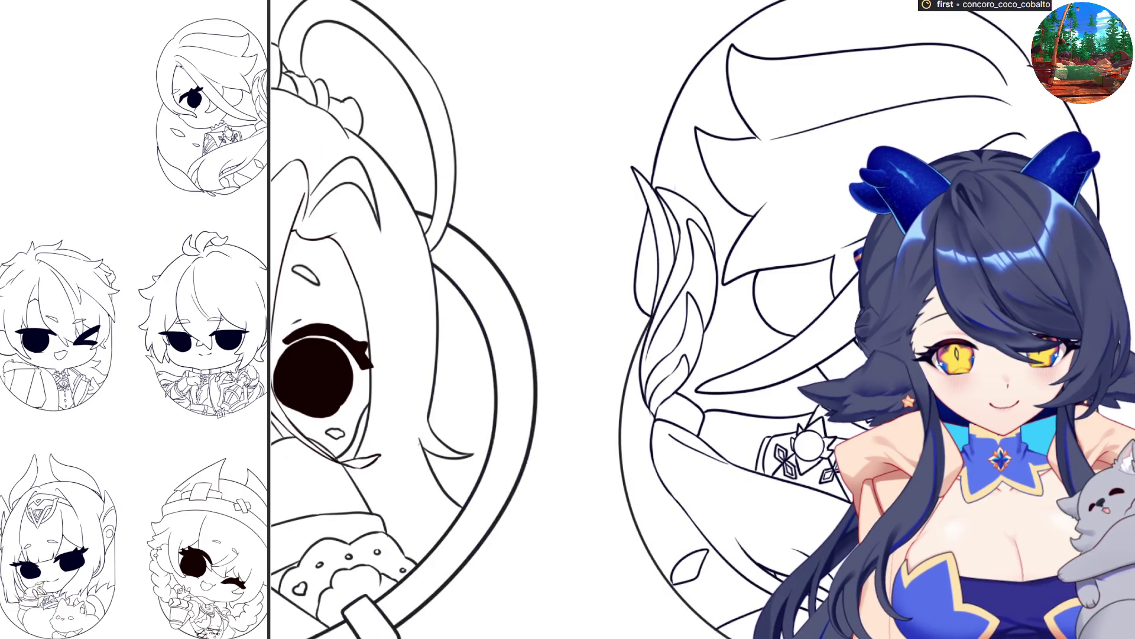
{"action": "scroll", "coordinate": [592, 319], "scroll_direction": "down", "scroll_amount": 3}
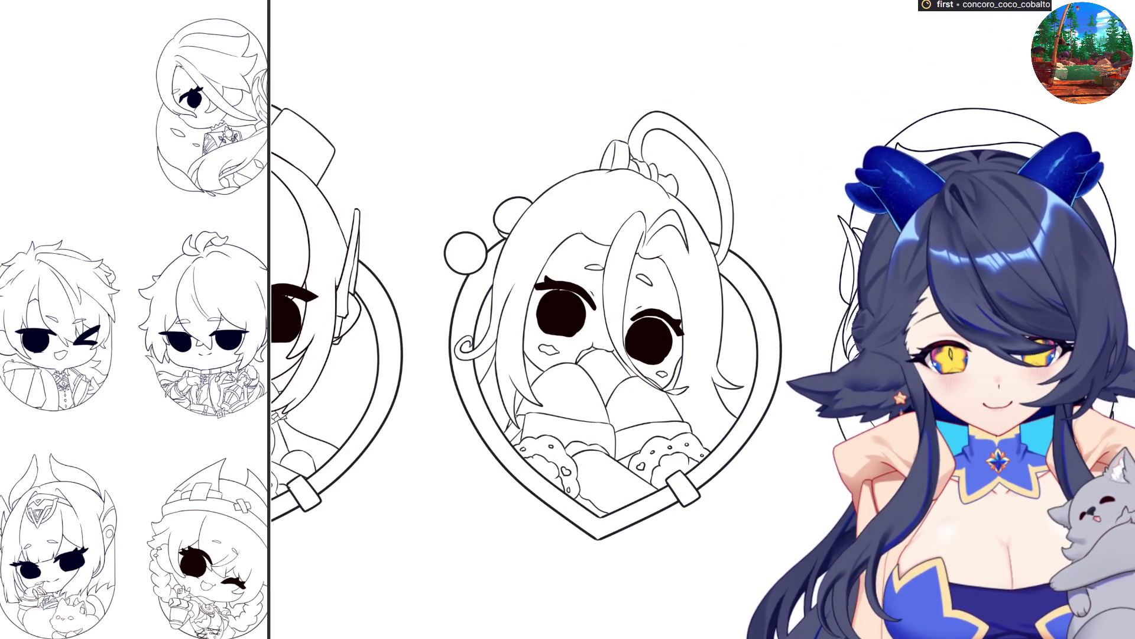
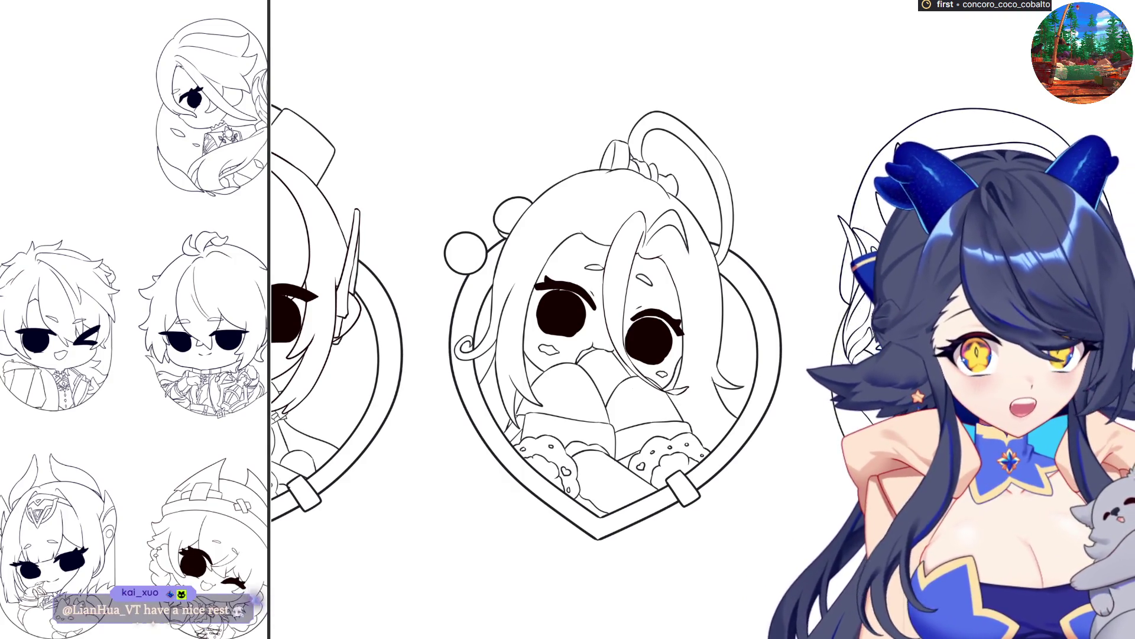
Zoom out to see both heart charms, then zoom in on the lower winged charm and bring up a transform box.
{"action": "key", "text": "ctrl+0"}
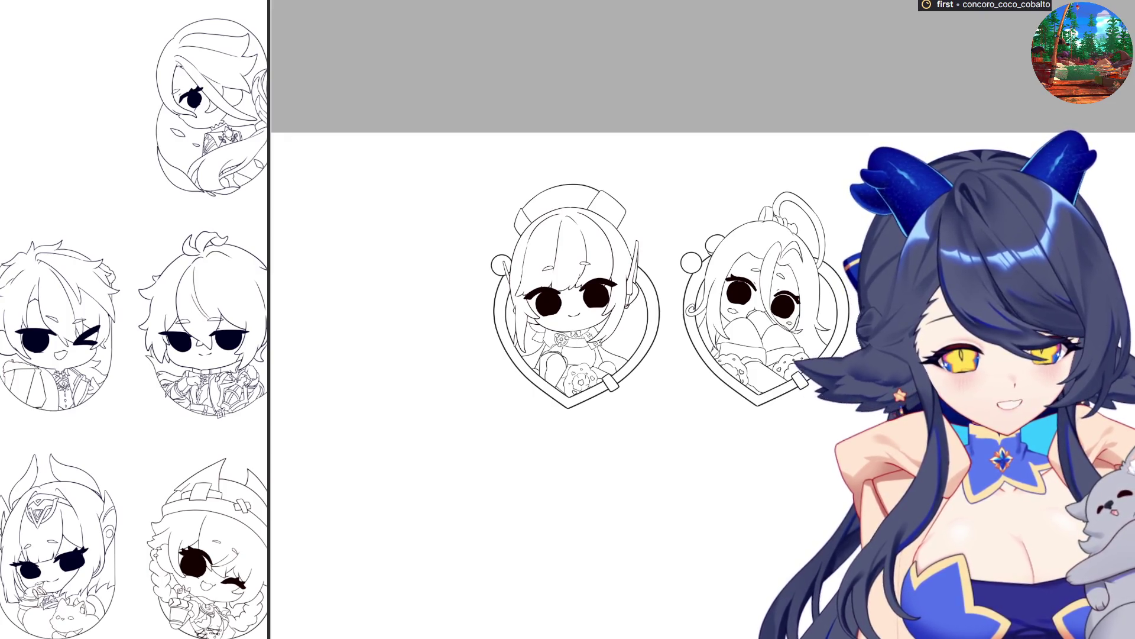
{"action": "scroll", "coordinate": [775, 248], "scroll_direction": "down", "scroll_amount": 2}
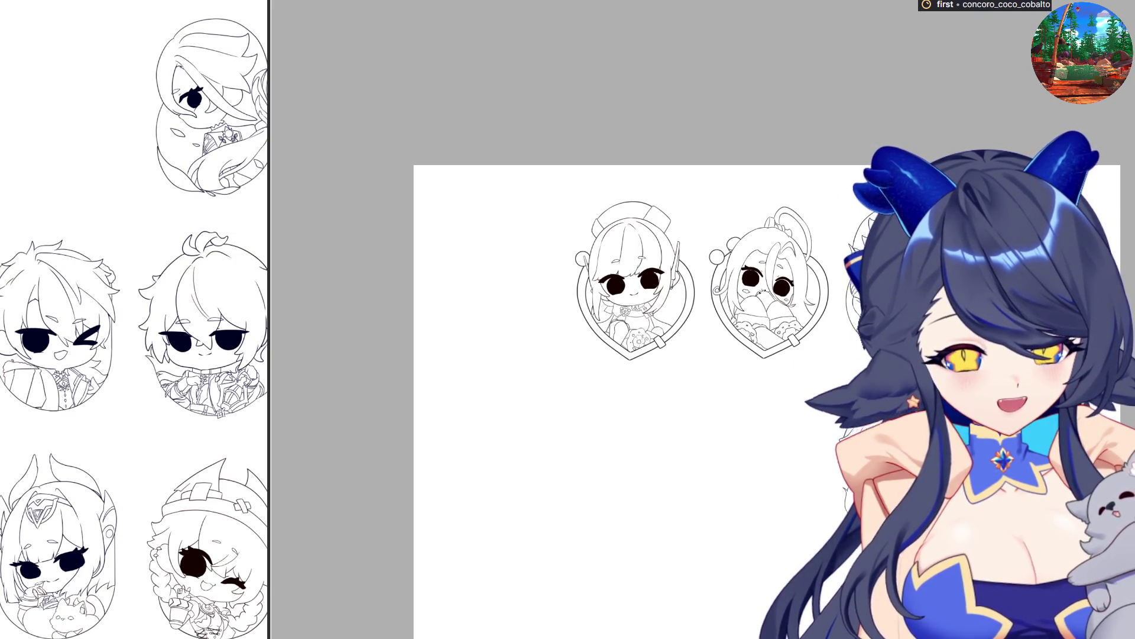
{"action": "scroll", "coordinate": [791, 536], "scroll_direction": "down", "scroll_amount": 1}
{"action": "scroll", "coordinate": [792, 535], "scroll_direction": "up", "scroll_amount": 5}
{"action": "key", "text": "ctrl+t"}
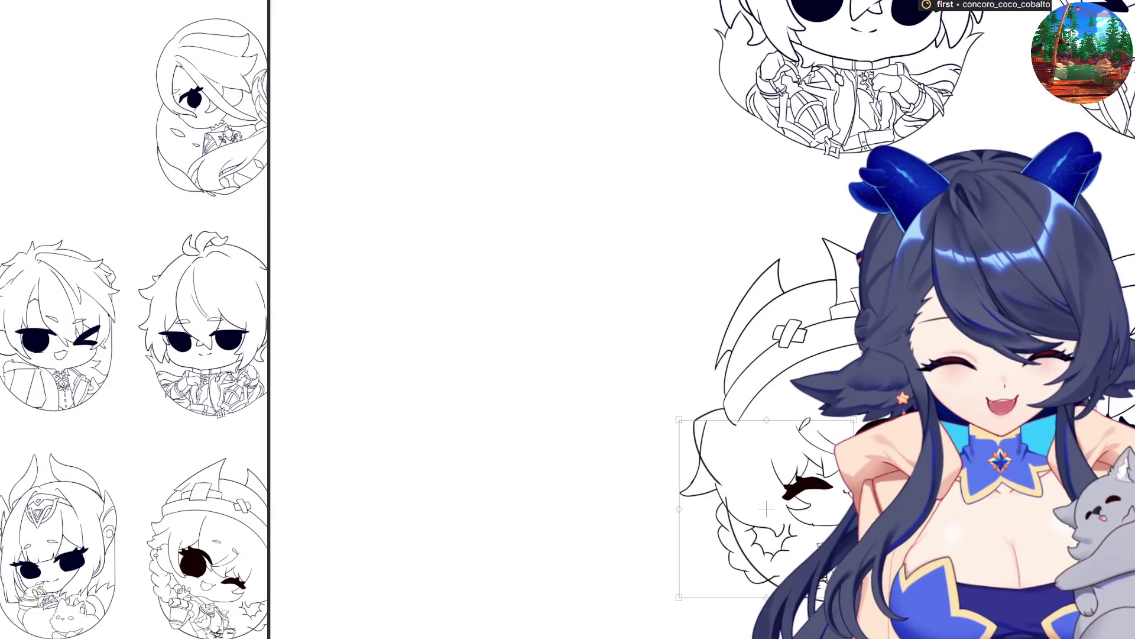
{"action": "key", "text": "Return"}
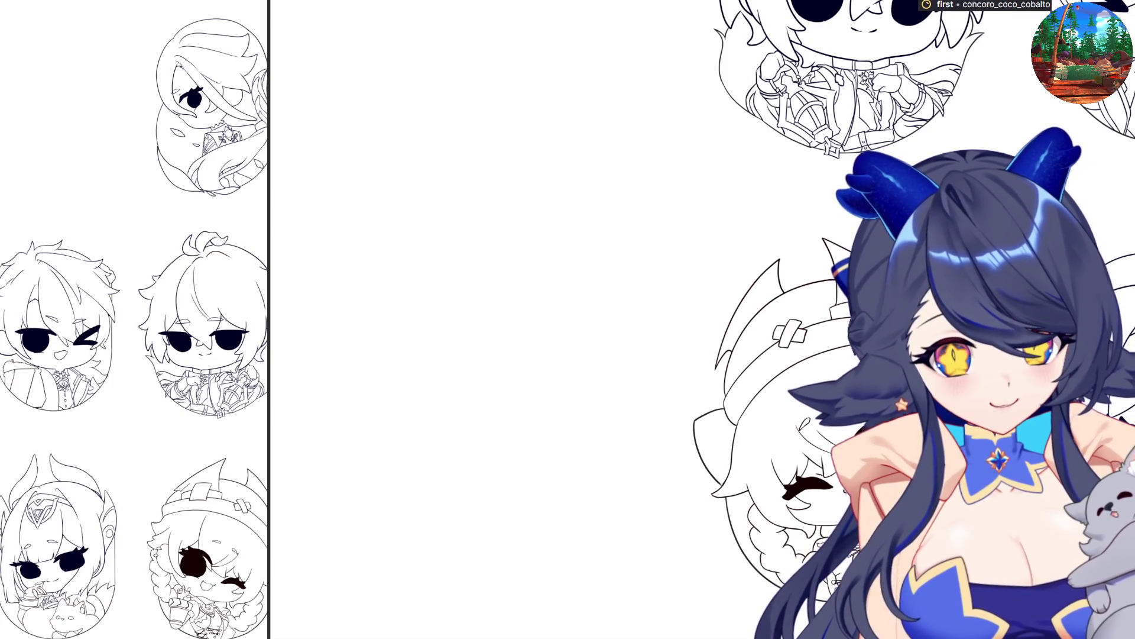
{"action": "left_click_drag", "start_coordinate": [744, 427], "coordinate": [722, 556]}
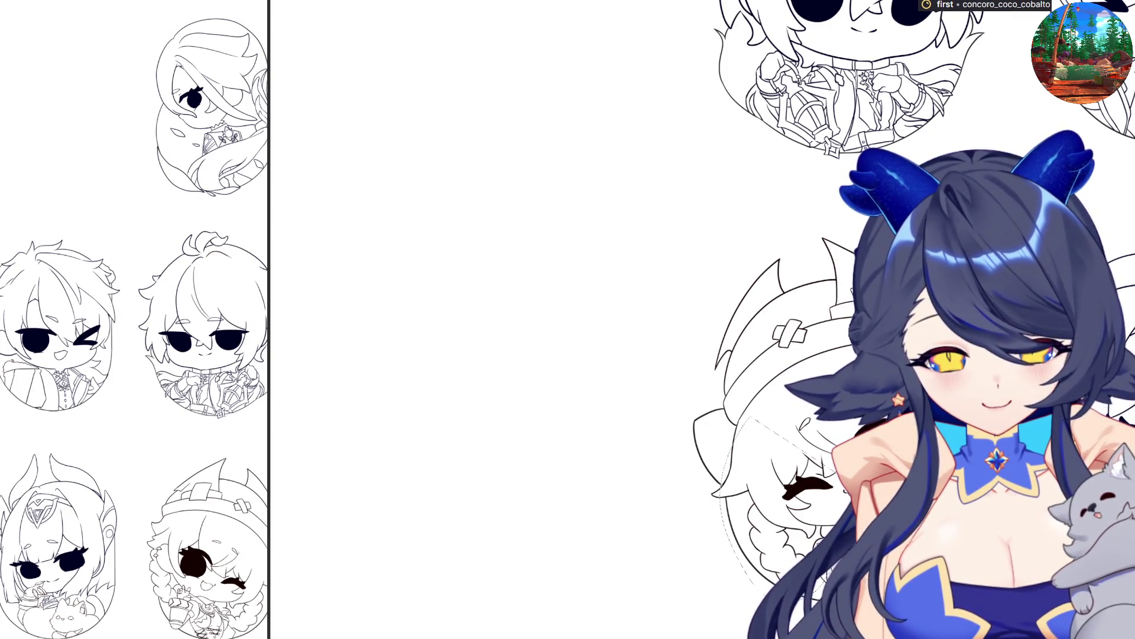
{"action": "key", "text": "ctrl+z"}
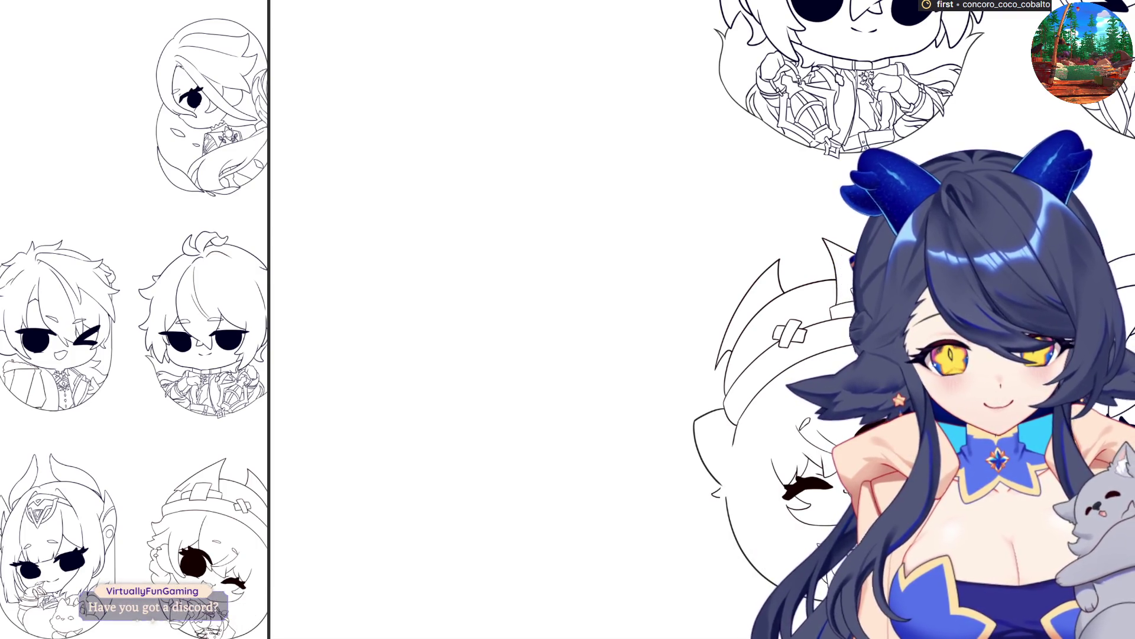
{"action": "mouse_move", "coordinate": [787, 549]}
{"action": "left_mouse_down"}
{"action": "mouse_move", "coordinate": [734, 502]}
{"action": "mouse_move", "coordinate": [697, 519]}
{"action": "left_mouse_up"}
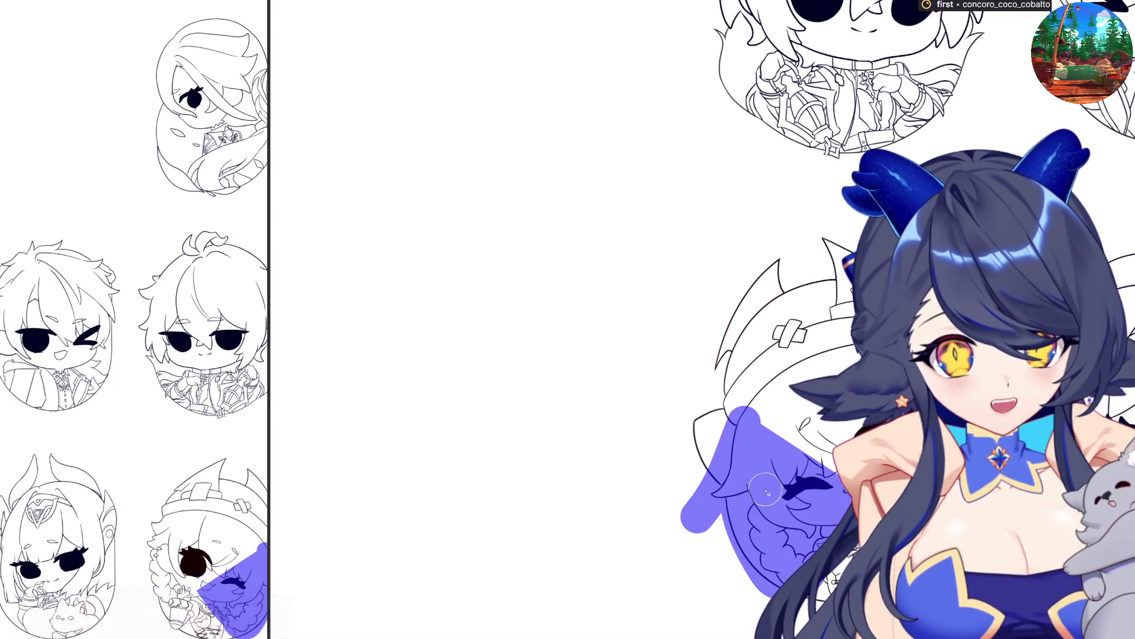
{"action": "key", "text": "ctrl+z"}
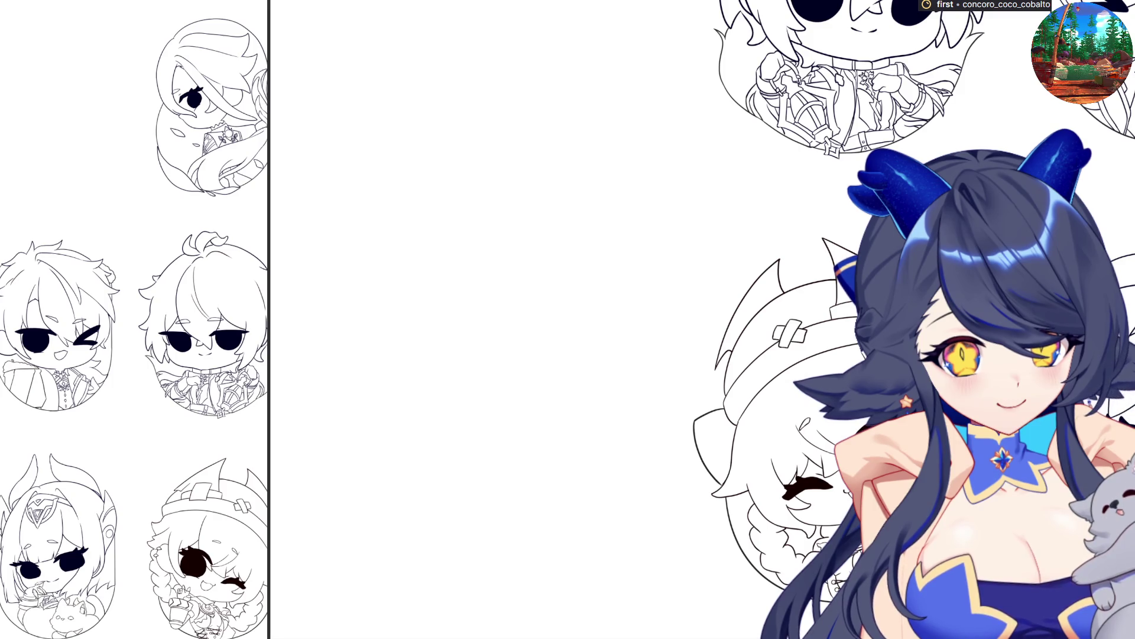
Scroll the portrait sheet canvas down and back up.
{"action": "scroll", "coordinate": [527, 527], "scroll_direction": "down", "scroll_amount": 3}
{"action": "scroll", "coordinate": [526, 526], "scroll_direction": "up", "scroll_amount": 3}
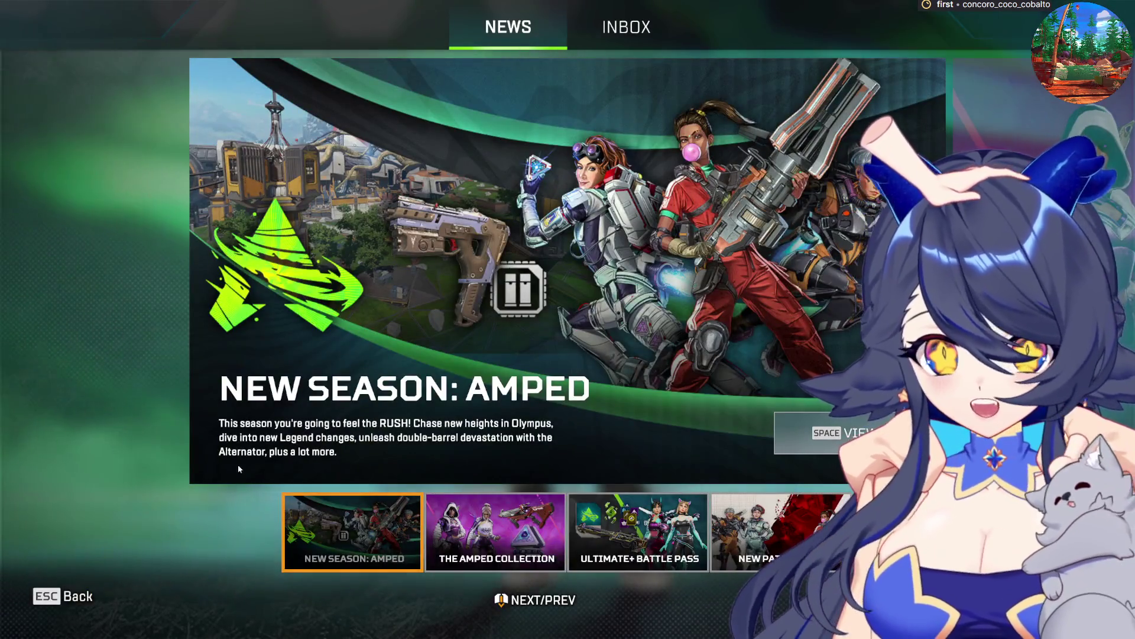
Leave the News screen and switch the lobby mode to unranked Trios on World's Edge.
{"action": "left_click", "coordinate": [67, 596]}
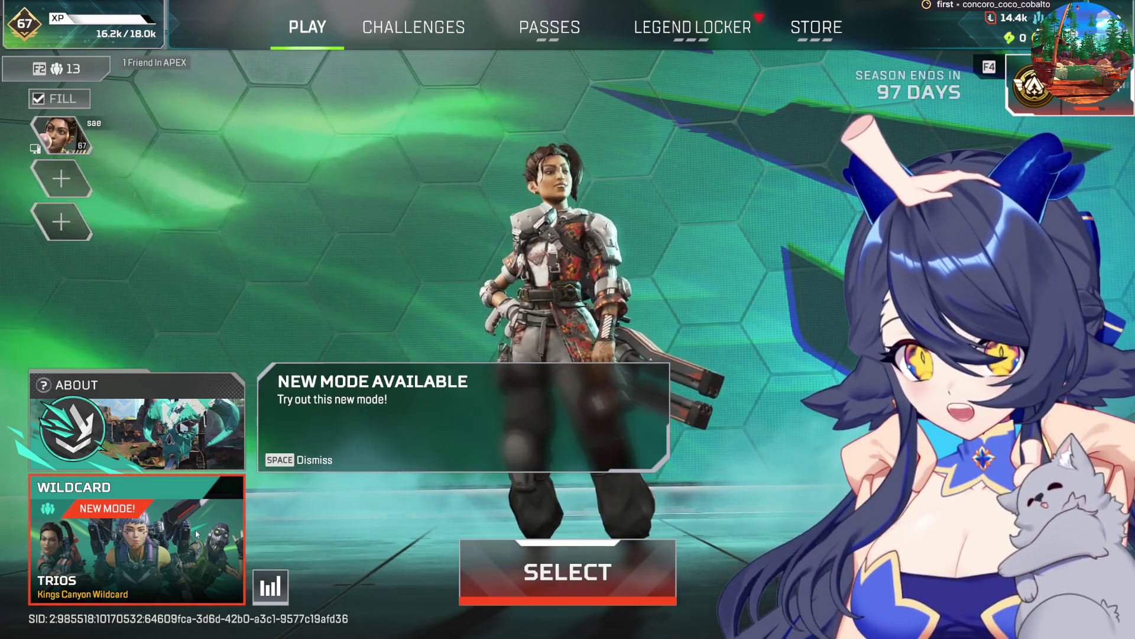
{"action": "left_click", "coordinate": [222, 529]}
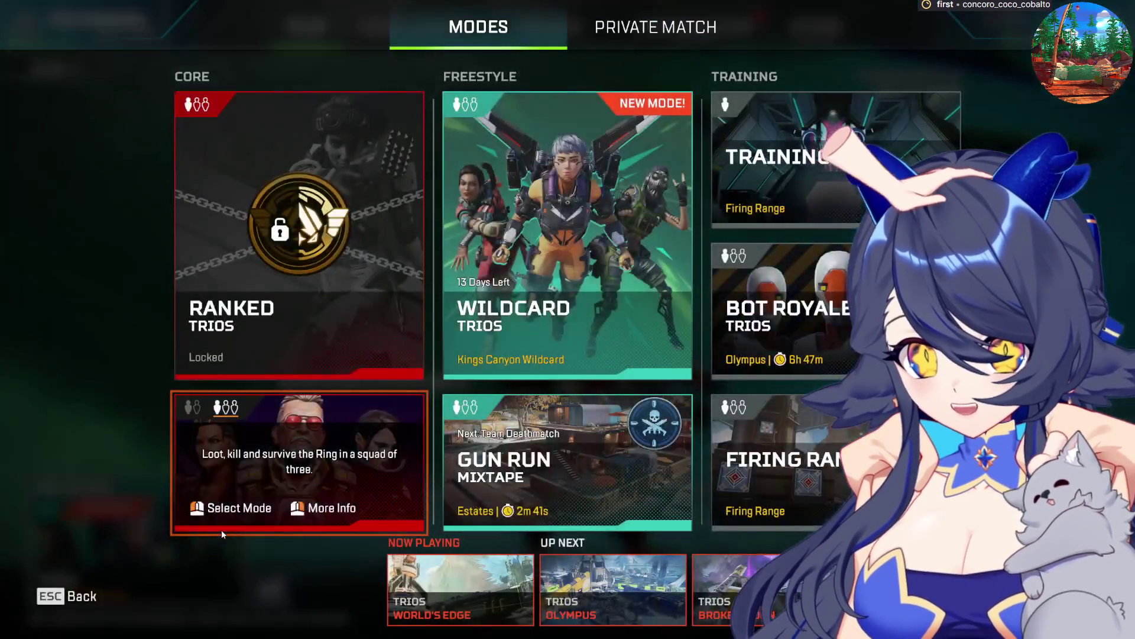
{"action": "left_click", "coordinate": [479, 317]}
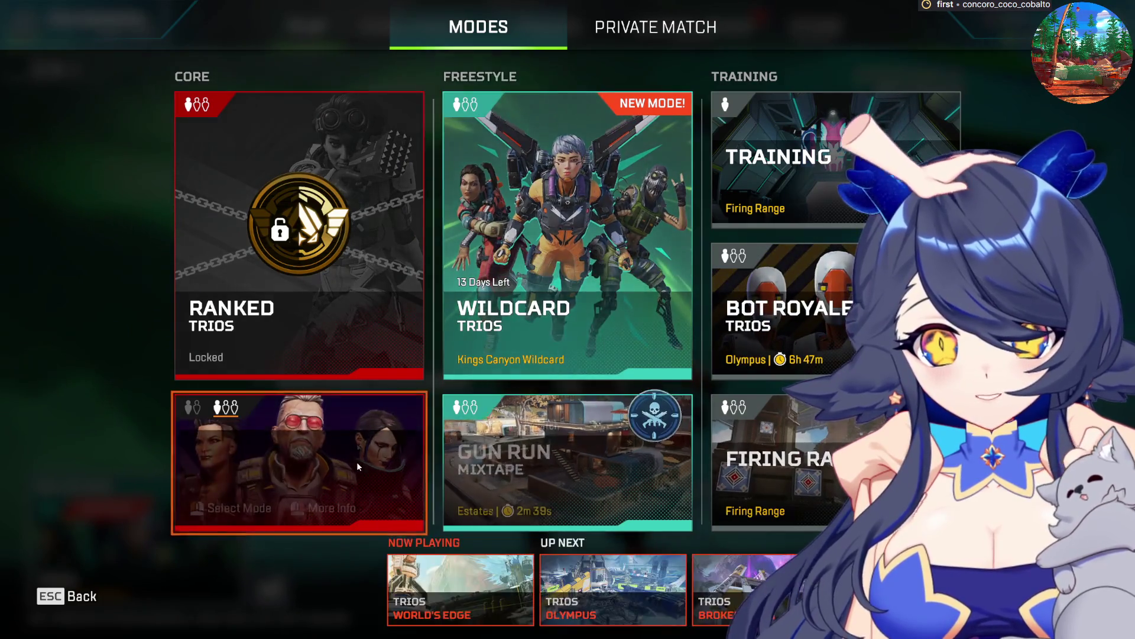
{"action": "key", "text": "space"}
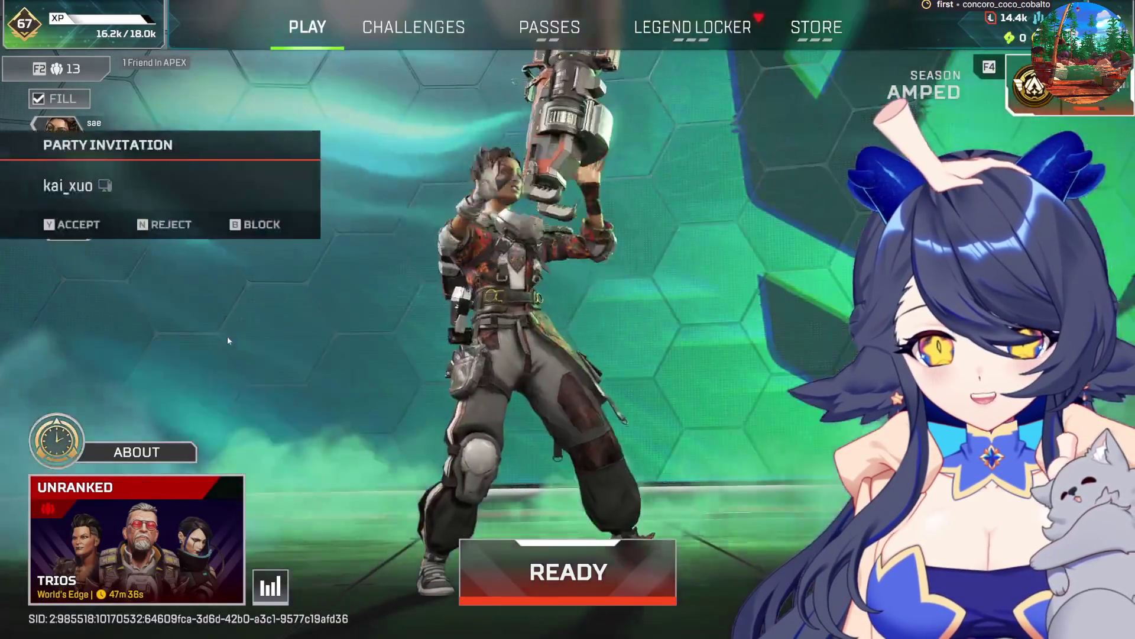
Accept the party invitation, ready up for Trios, and open Caustic's legend page.
{"action": "left_click", "coordinate": [93, 228]}
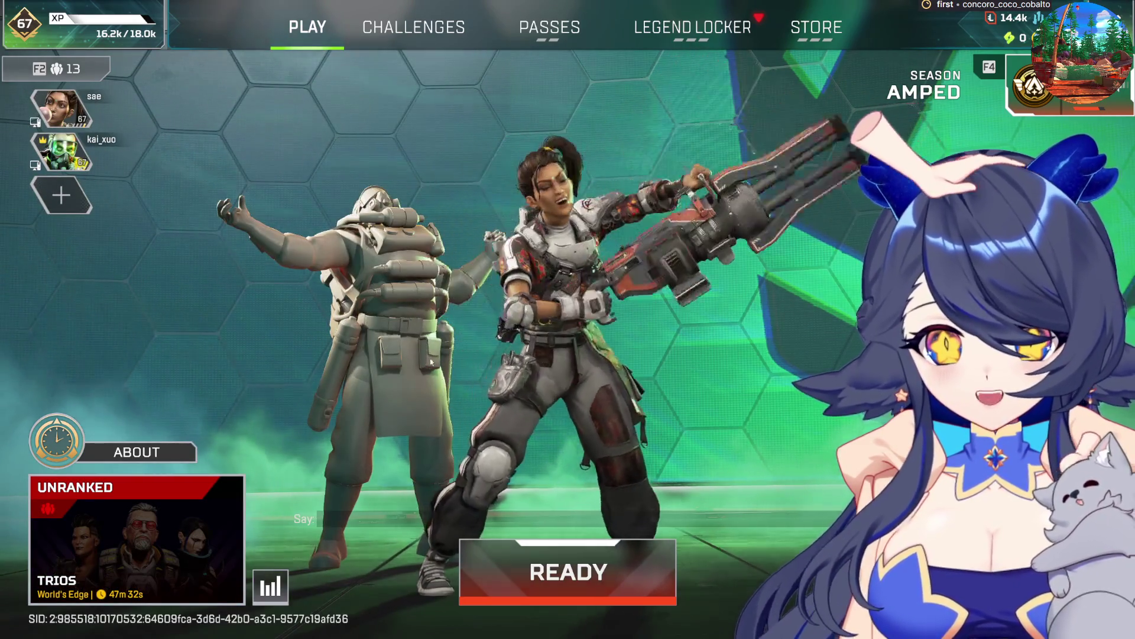
{"action": "key", "text": "space"}
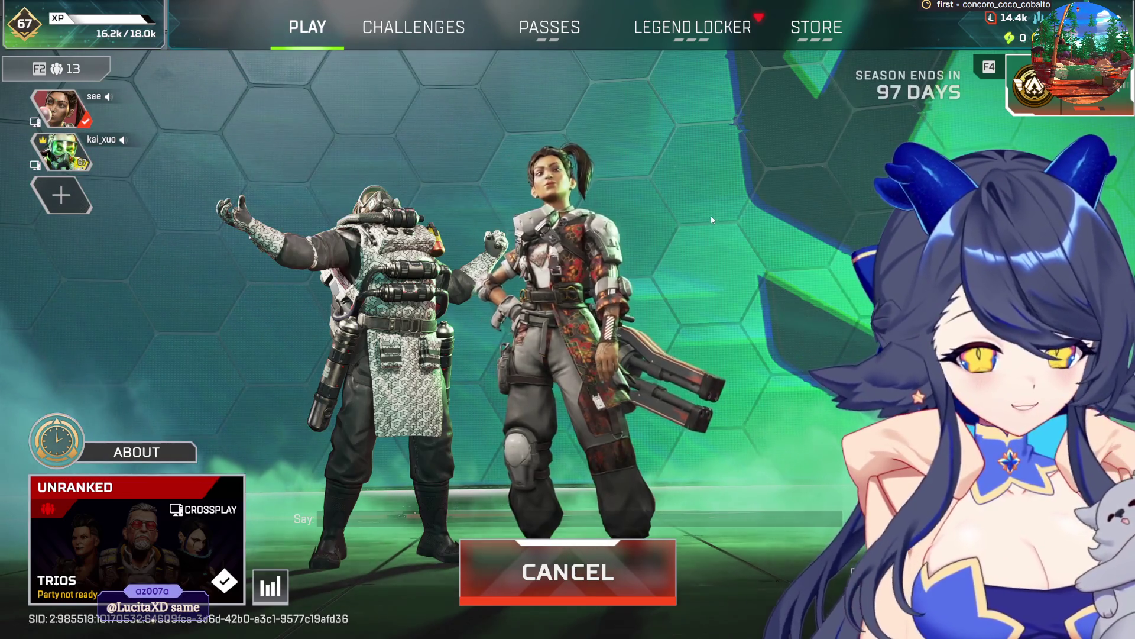
{"action": "left_click", "coordinate": [736, 37]}
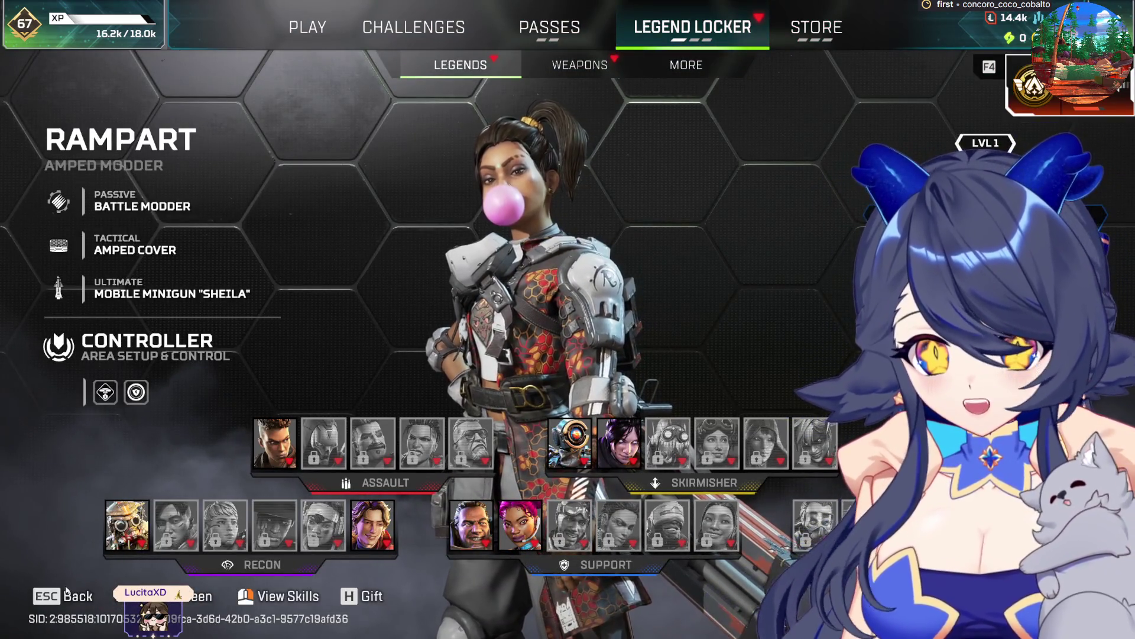
{"action": "key", "text": "Escape"}
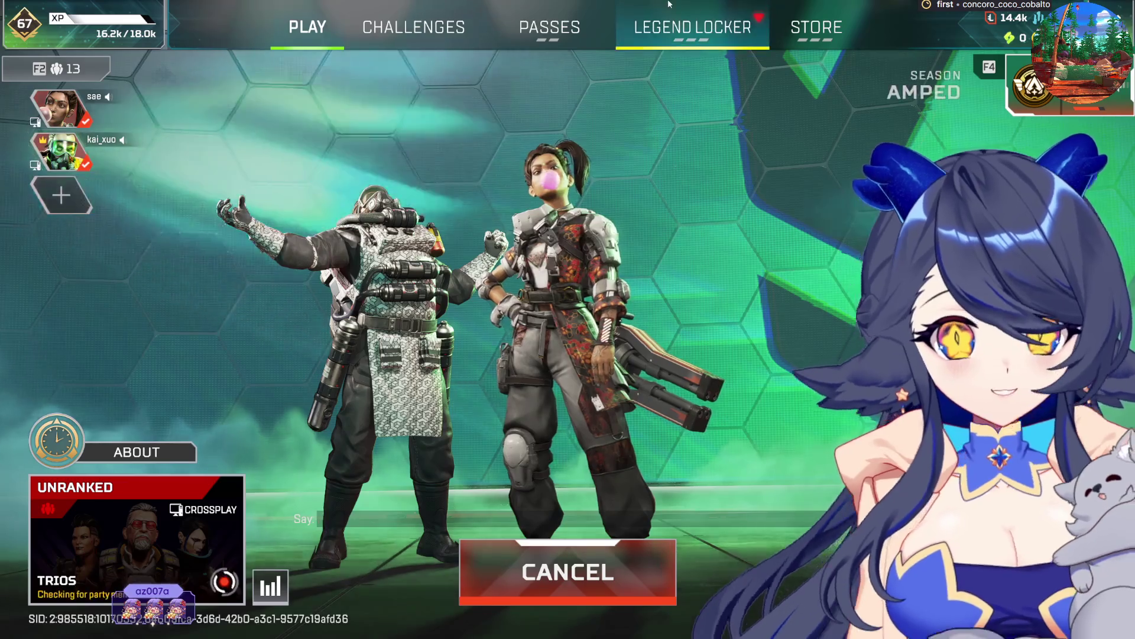
{"action": "left_click", "coordinate": [692, 27]}
{"action": "left_click", "coordinate": [127, 525]}
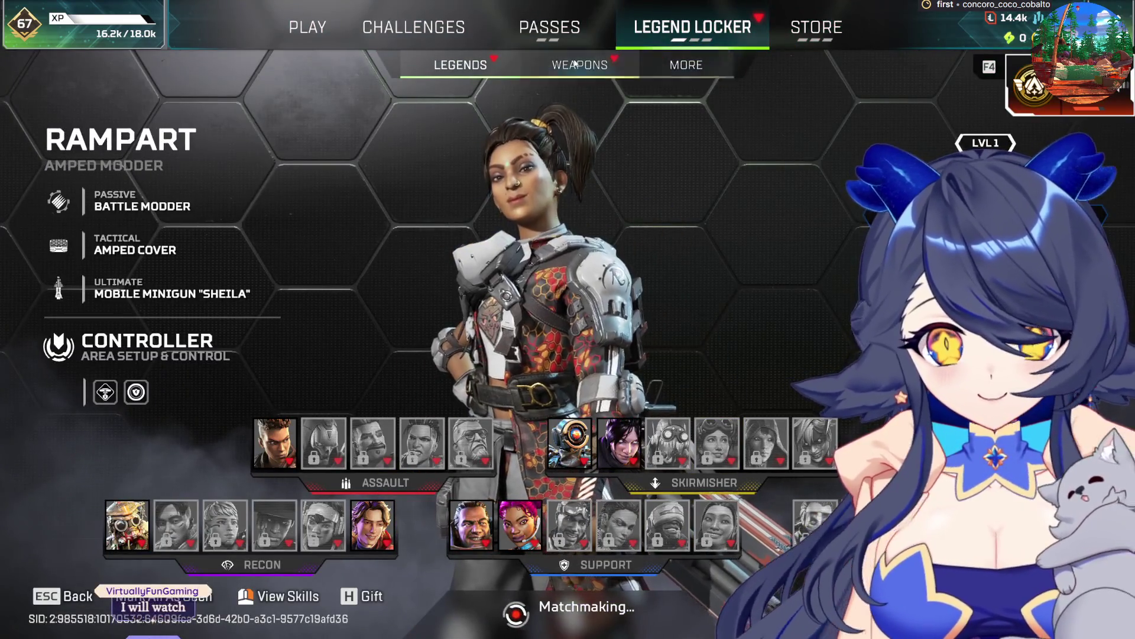
Browse Rampart's skins, banner frames and badges.
{"action": "left_click", "coordinate": [526, 296]}
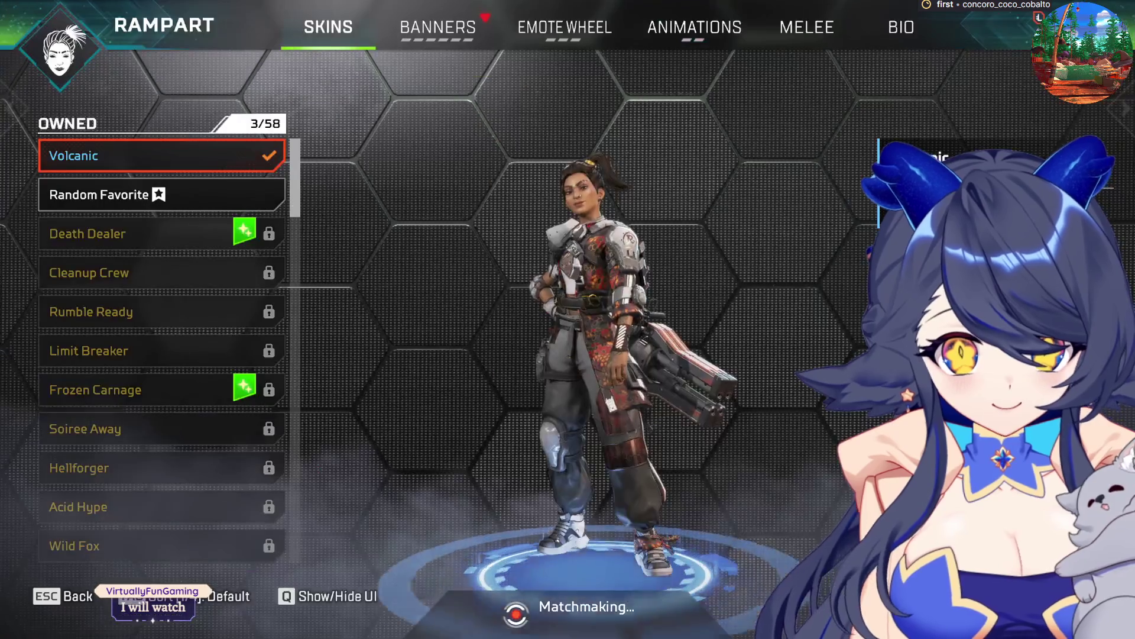
{"action": "left_click", "coordinate": [444, 36]}
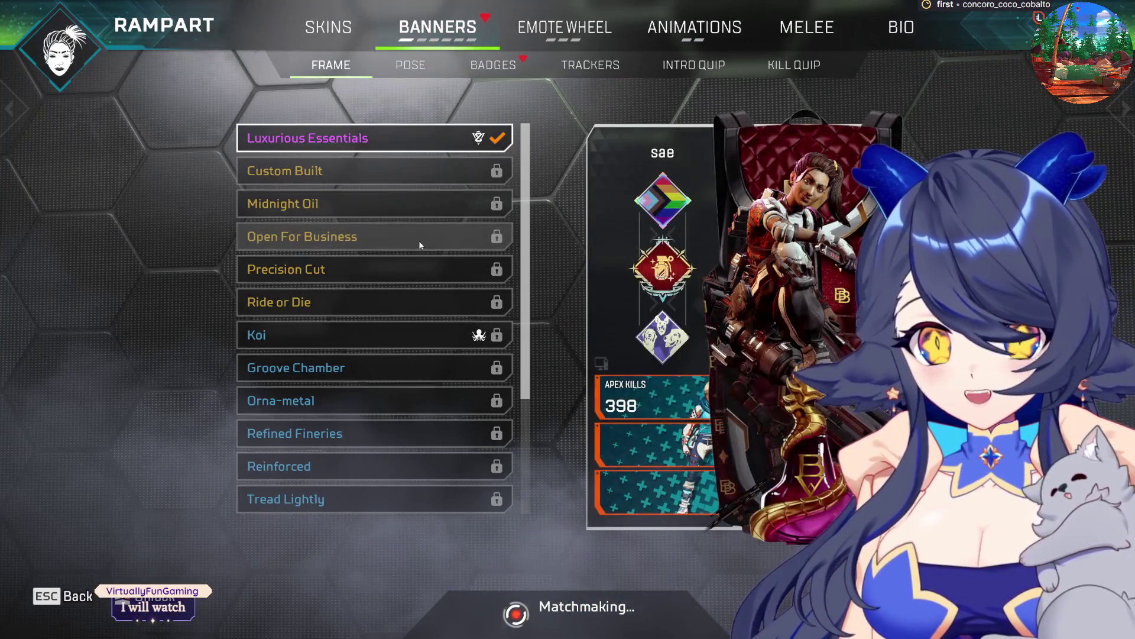
{"action": "scroll", "coordinate": [391, 331], "scroll_direction": "down", "scroll_amount": 5}
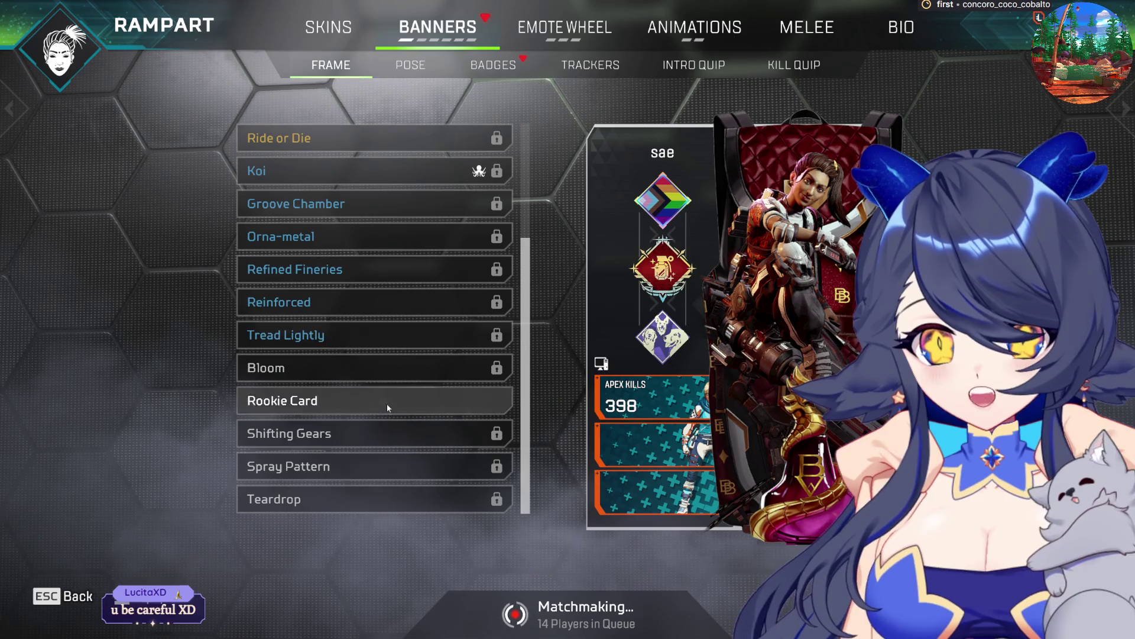
{"action": "scroll", "coordinate": [387, 404], "scroll_direction": "up", "scroll_amount": 5}
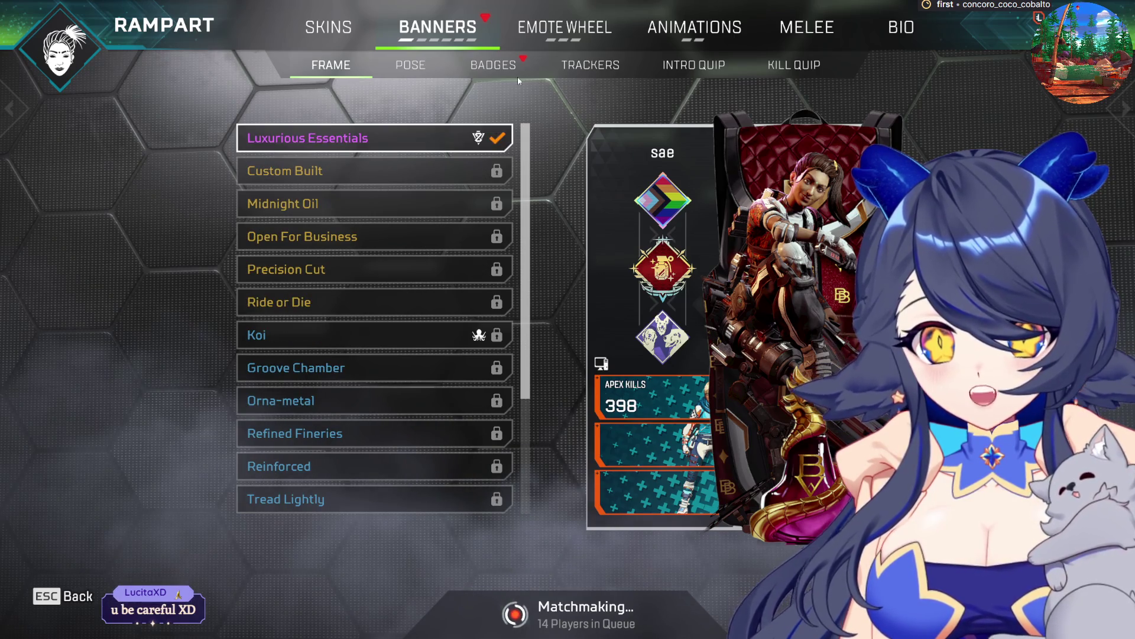
{"action": "left_click", "coordinate": [503, 67]}
{"action": "scroll", "coordinate": [432, 370], "scroll_direction": "down", "scroll_amount": 3}
{"action": "scroll", "coordinate": [477, 370], "scroll_direction": "up", "scroll_amount": 10}
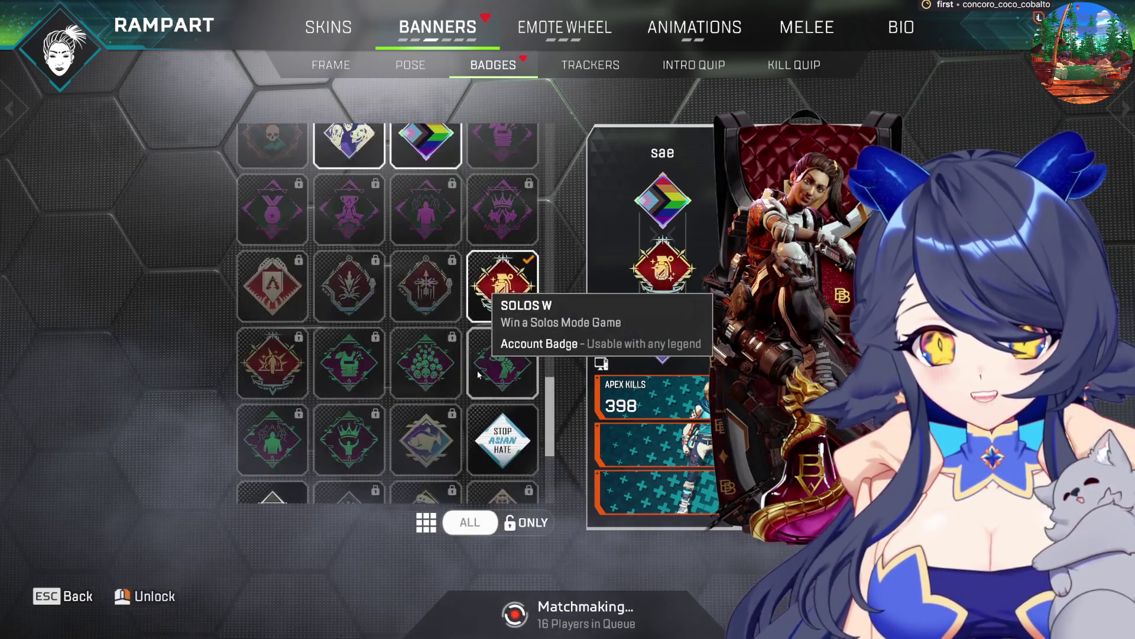
{"action": "scroll", "coordinate": [477, 374], "scroll_direction": "up", "scroll_amount": 4}
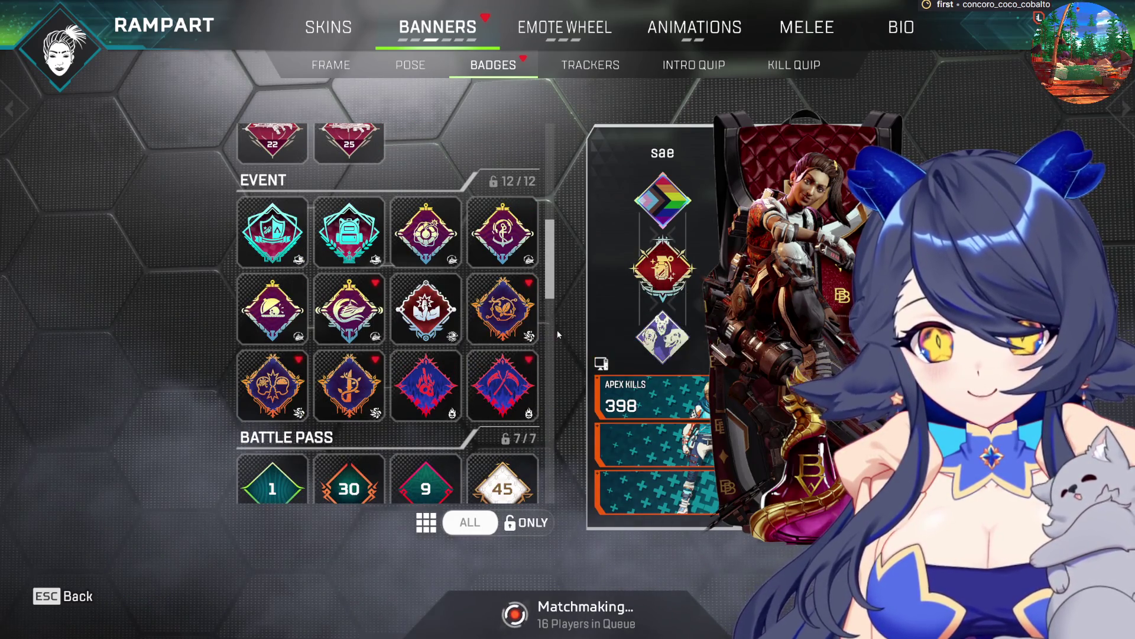
{"action": "scroll", "coordinate": [513, 345], "scroll_direction": "up", "scroll_amount": 4}
{"action": "scroll", "coordinate": [514, 345], "scroll_direction": "down", "scroll_amount": 3}
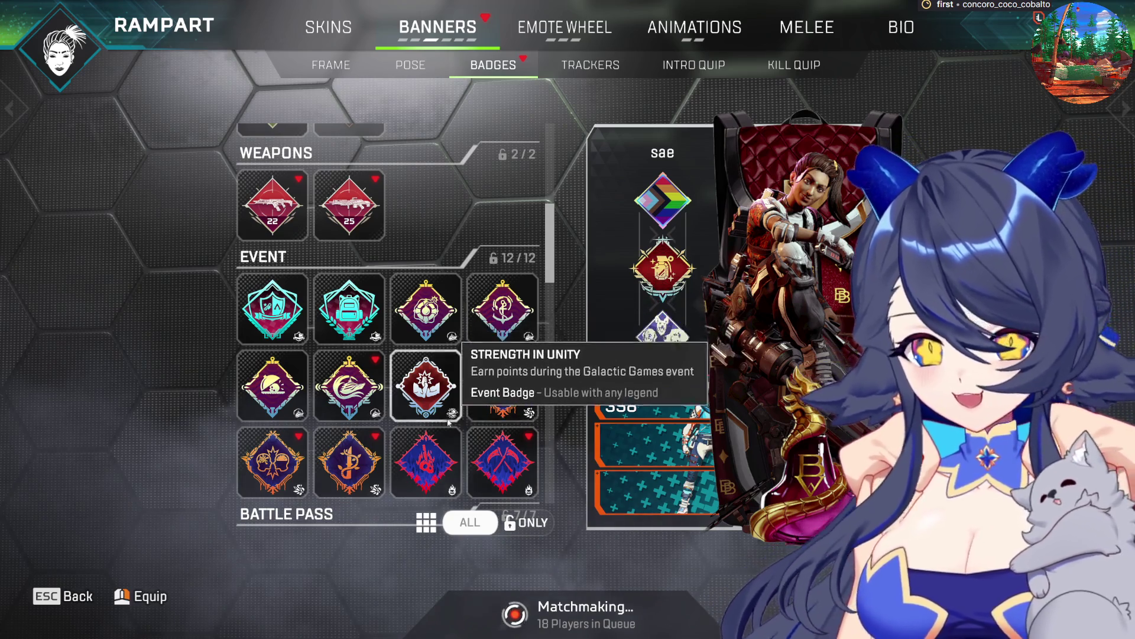
{"action": "scroll", "coordinate": [425, 408], "scroll_direction": "up", "scroll_amount": 6}
Back out of the badges screen and the Legend Locker to the Play lobby.
{"action": "left_click", "coordinate": [40, 612]}
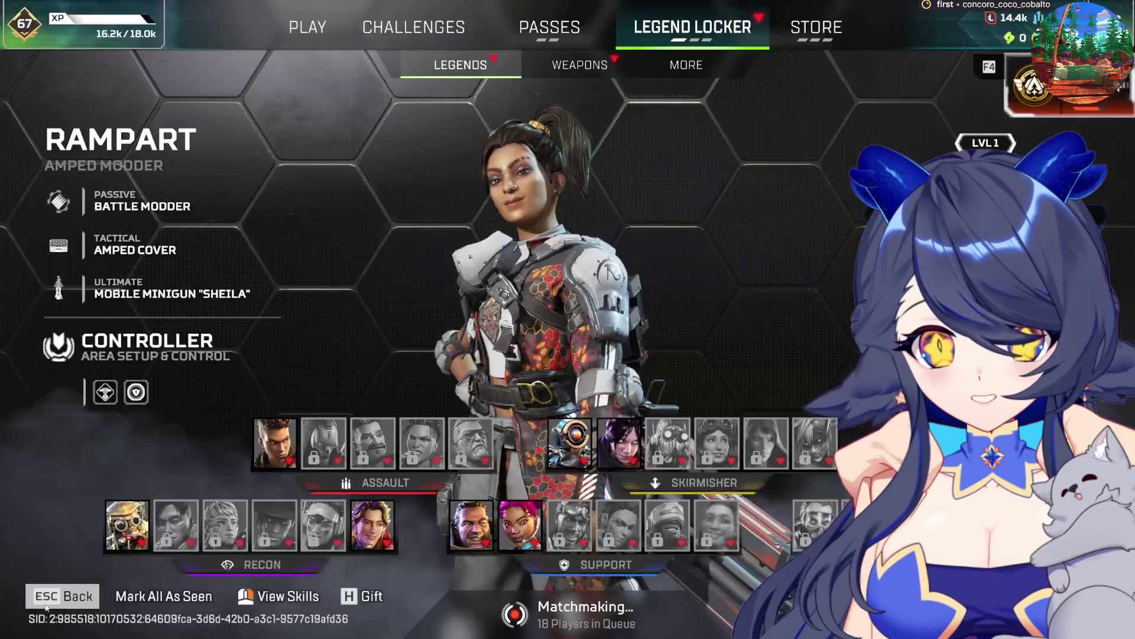
{"action": "left_click", "coordinate": [40, 613]}
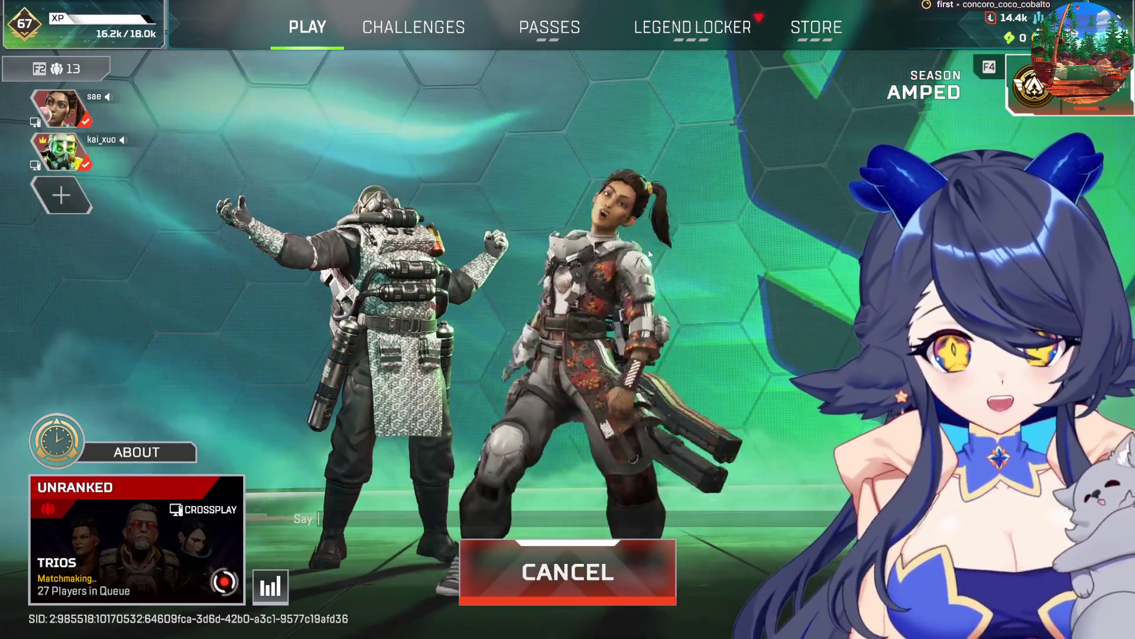
Equip the Outback skin on the Flatline assault rifle.
{"action": "left_click", "coordinate": [680, 27]}
{"action": "left_click", "coordinate": [610, 62]}
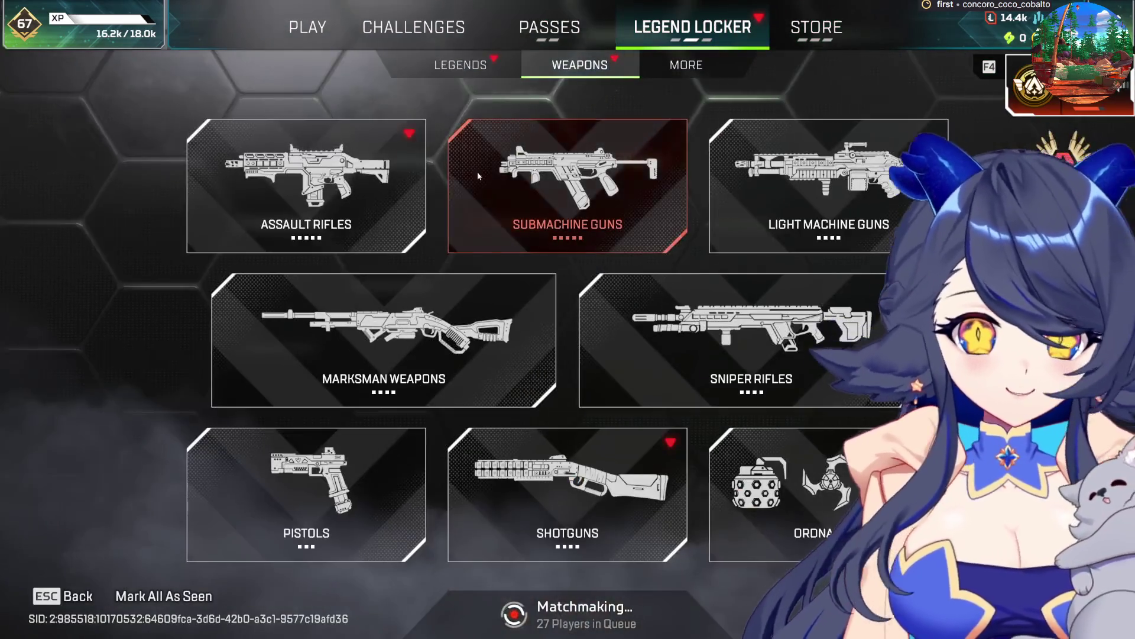
{"action": "left_click", "coordinate": [367, 179]}
{"action": "left_click", "coordinate": [438, 27]}
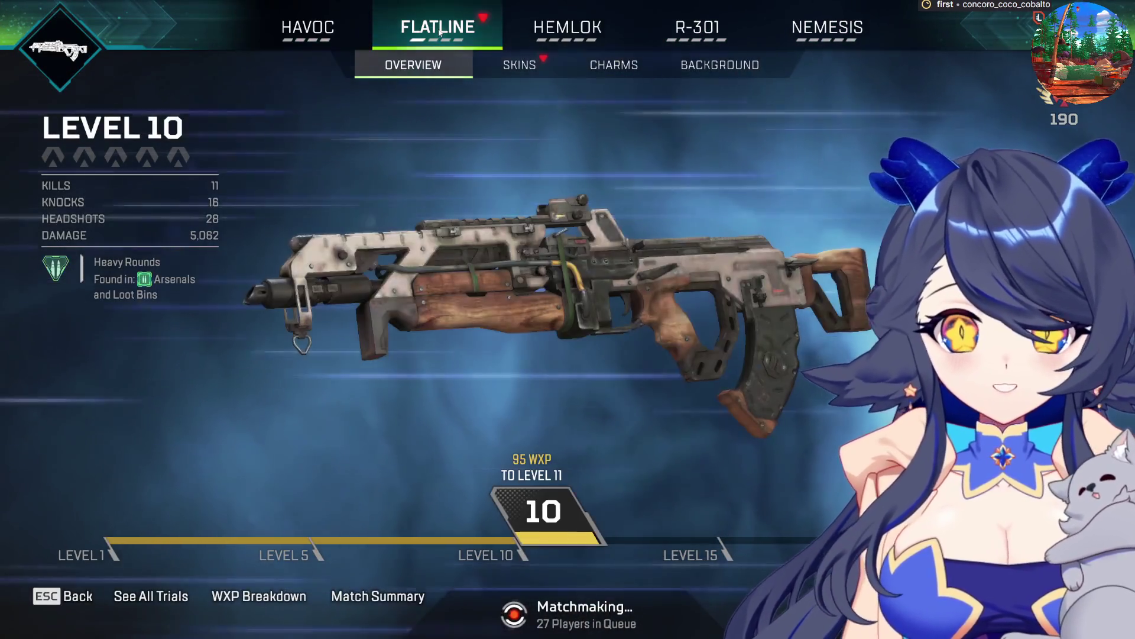
{"action": "left_click", "coordinate": [554, 72]}
{"action": "scroll", "coordinate": [230, 402], "scroll_direction": "down", "scroll_amount": 10}
{"action": "left_click", "coordinate": [218, 384]}
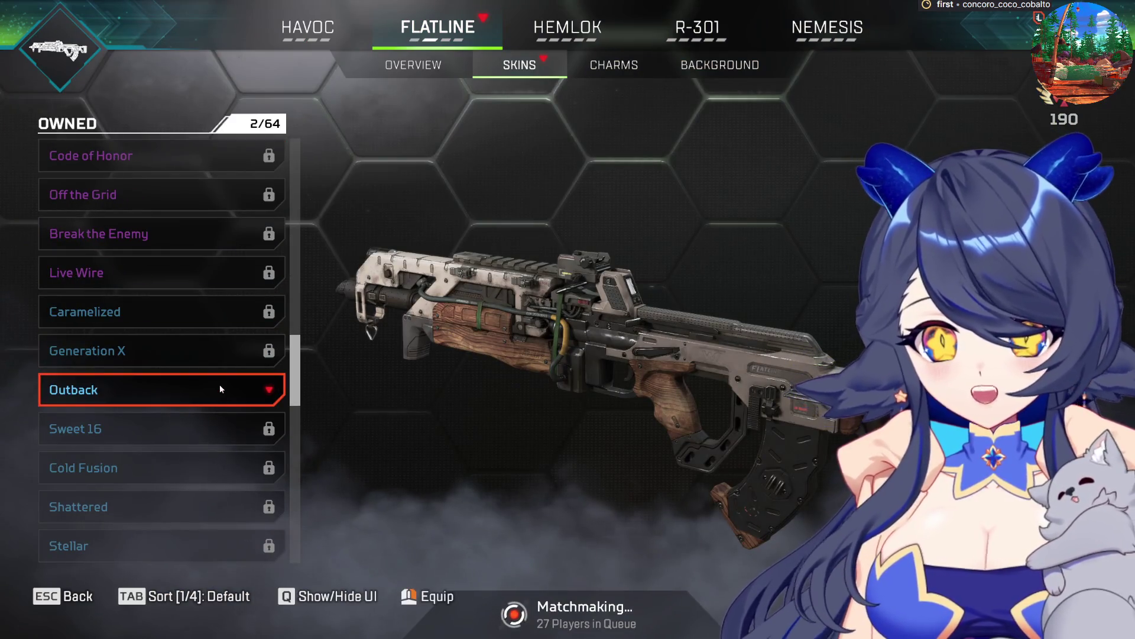
{"action": "left_click", "coordinate": [219, 388]}
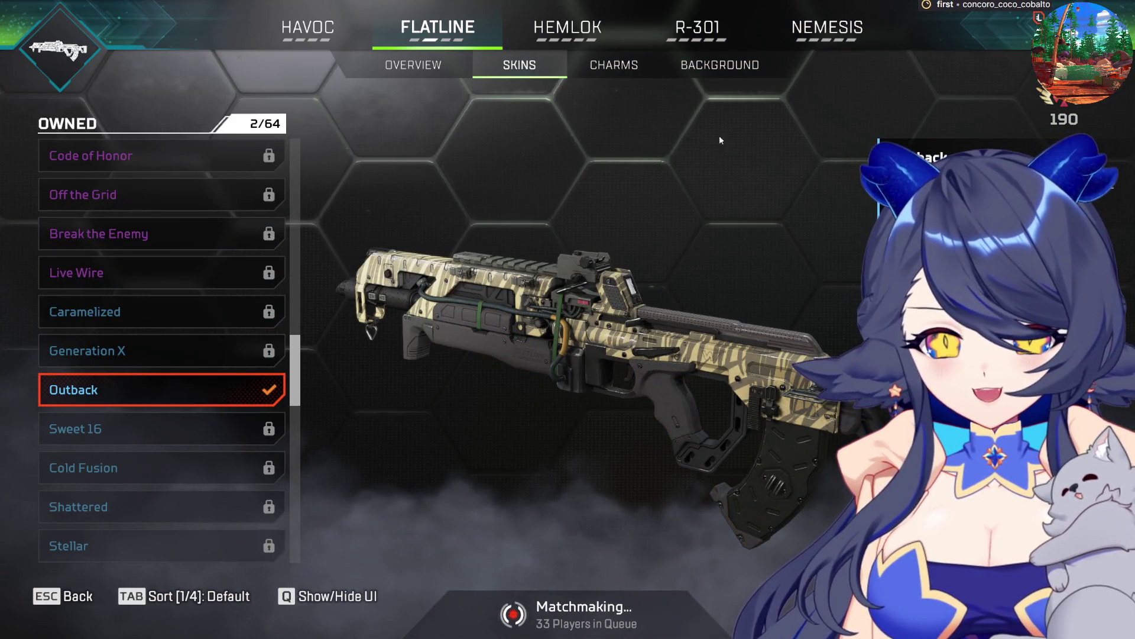
Browse the Longbow sniper rifle's skin list.
{"action": "left_click", "coordinate": [62, 596]}
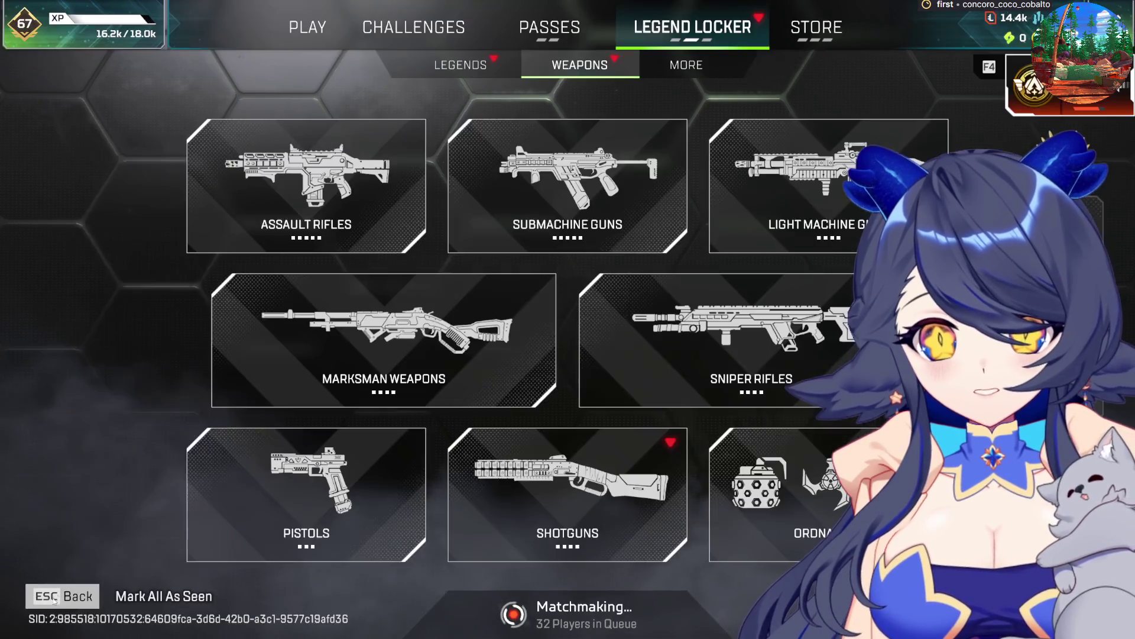
{"action": "left_click", "coordinate": [773, 356]}
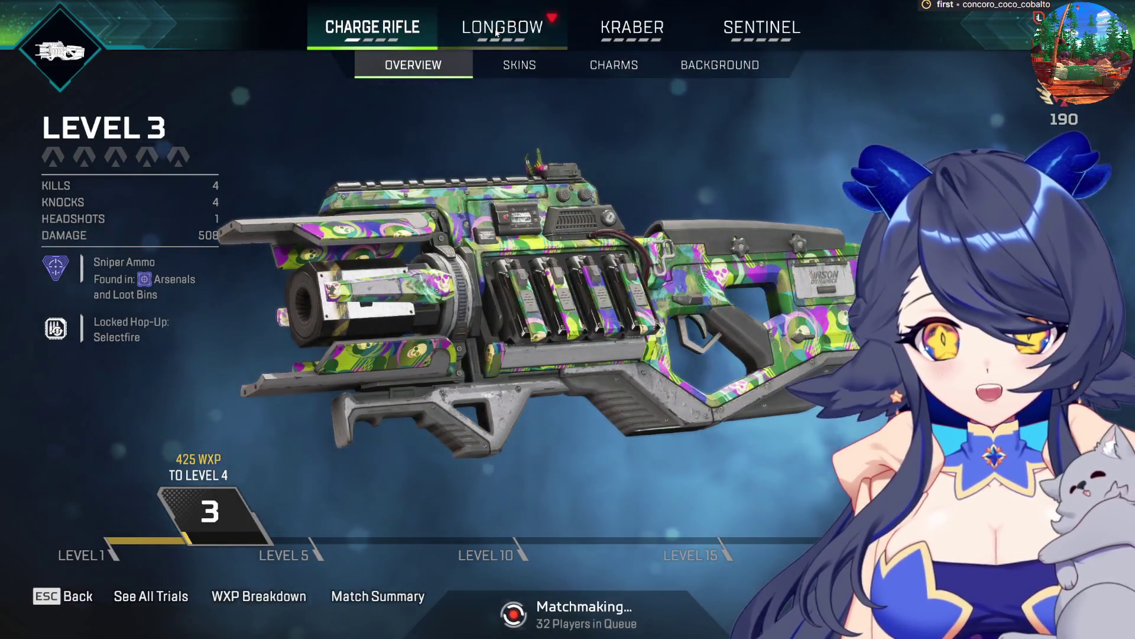
{"action": "left_click", "coordinate": [502, 27]}
{"action": "left_click", "coordinate": [532, 66]}
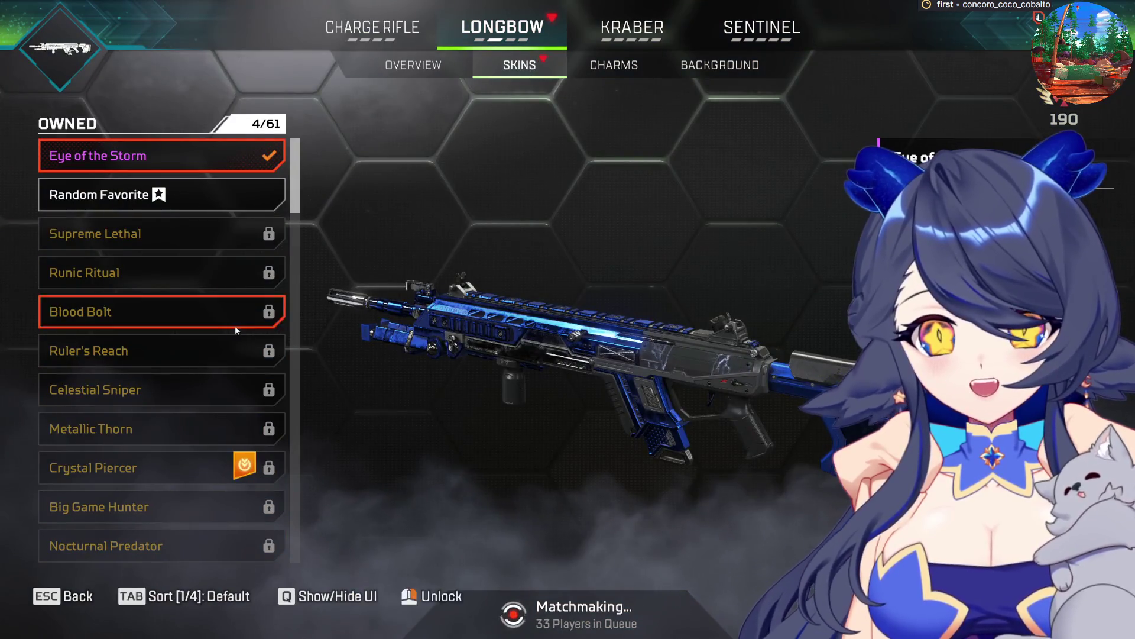
{"action": "scroll", "coordinate": [225, 396], "scroll_direction": "down", "scroll_amount": 15}
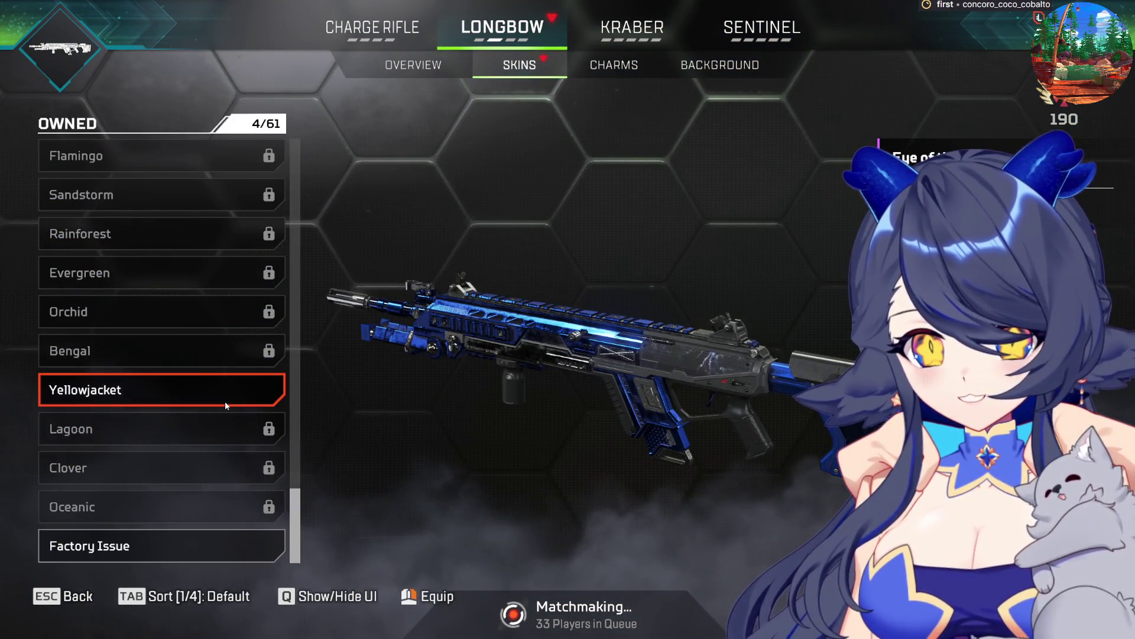
{"action": "scroll", "coordinate": [225, 401], "scroll_direction": "up", "scroll_amount": 5}
{"action": "scroll", "coordinate": [225, 405], "scroll_direction": "up", "scroll_amount": 6}
{"action": "scroll", "coordinate": [225, 405], "scroll_direction": "down", "scroll_amount": 6}
{"action": "scroll", "coordinate": [196, 431], "scroll_direction": "down", "scroll_amount": 1}
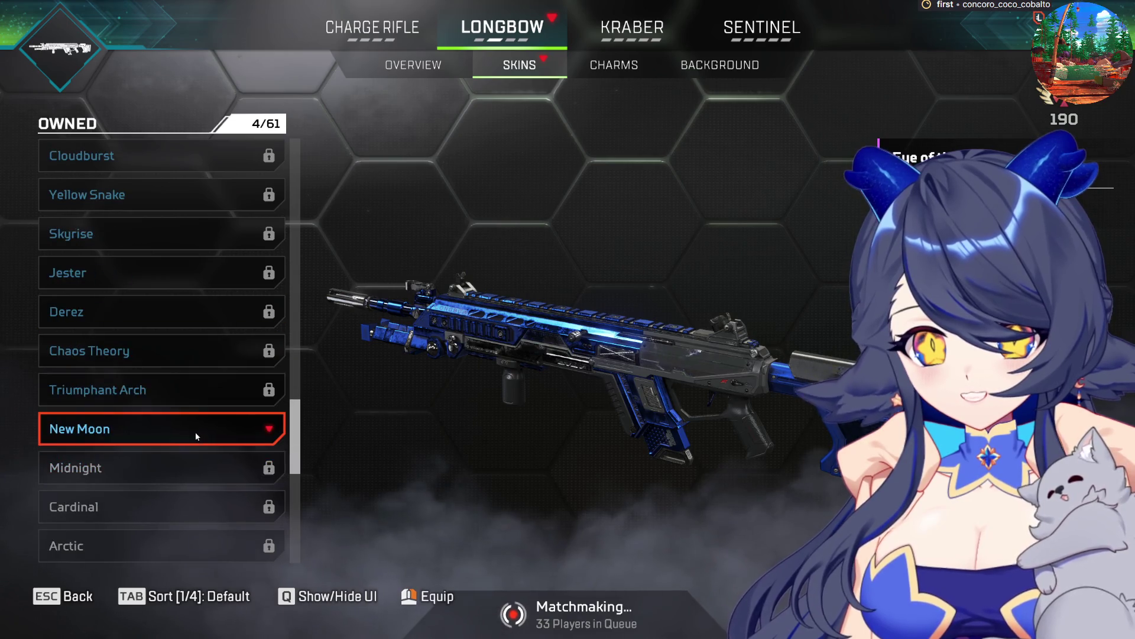